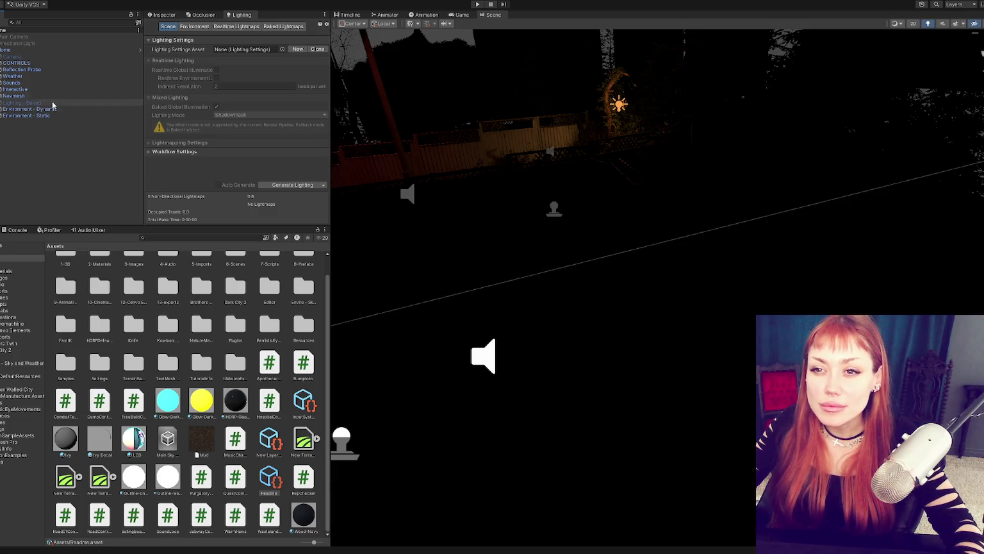
Pick the Title scene in 6-Scenes, narrow the Lighting panel, and load a fresh camera-and-light scene
{"action": "left_click", "coordinate": [8, 298]}
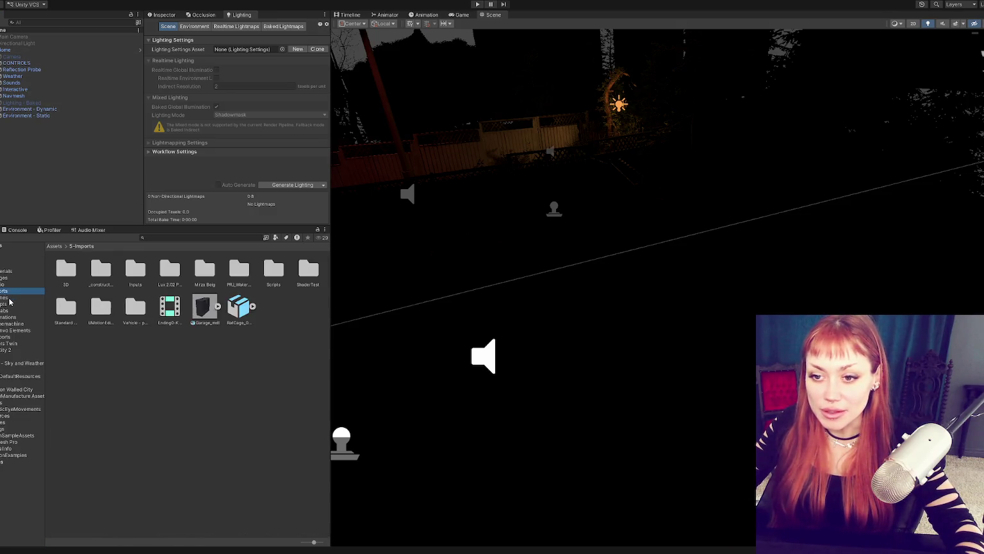
{"action": "left_click", "coordinate": [200, 306]}
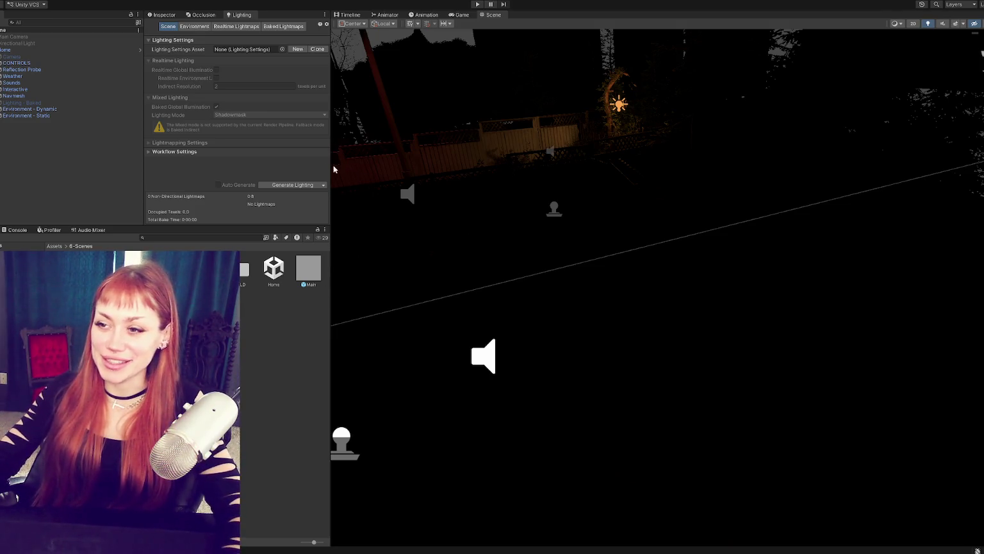
{"action": "left_click_drag", "start_coordinate": [331, 168], "coordinate": [264, 171]}
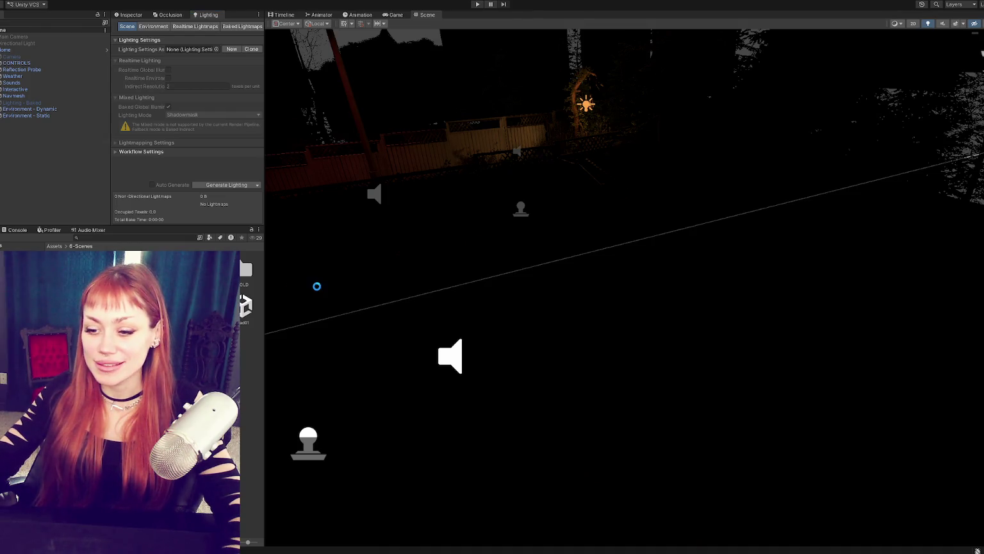
{"action": "key", "text": "ctrl+n"}
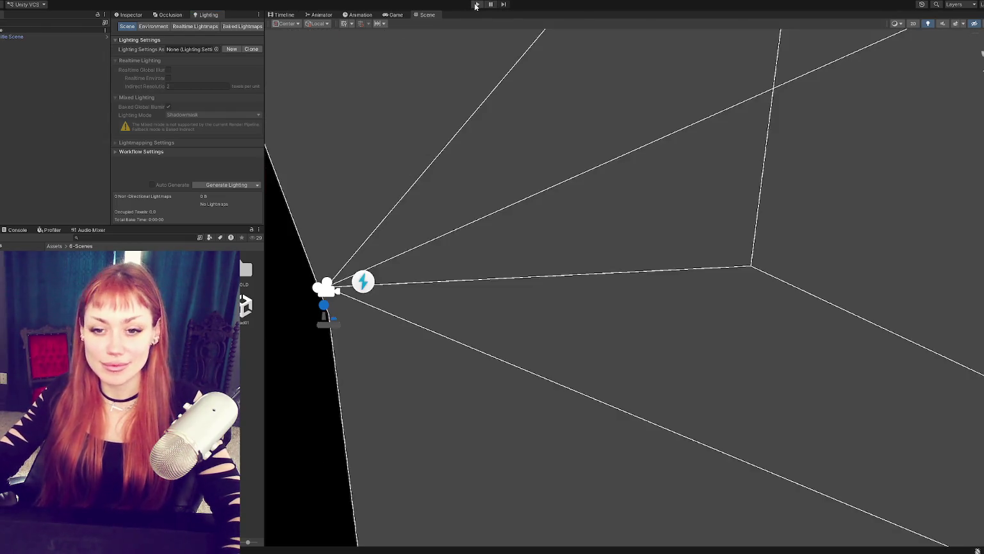
Switch to the Game view and enter Play mode to reach the STRAIN title menu
{"action": "left_click", "coordinate": [393, 14]}
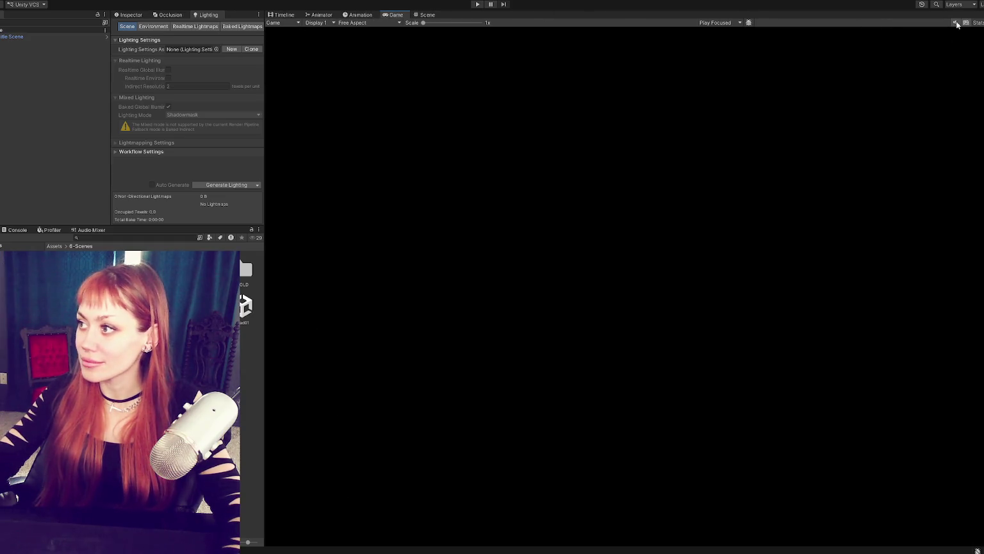
{"action": "left_click", "coordinate": [425, 14]}
{"action": "left_click", "coordinate": [478, 4]}
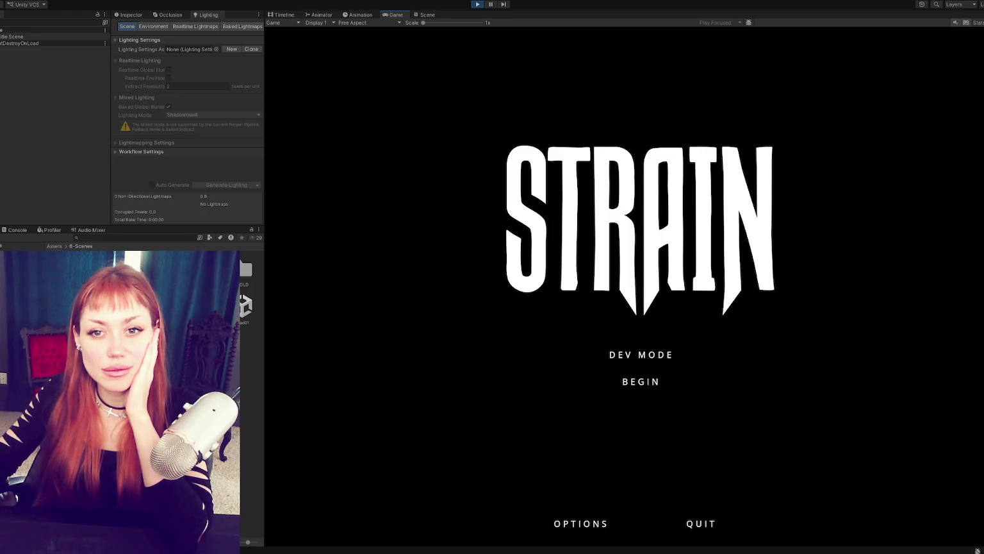
Start the game in DEV MODE, then bring the Claude Status page forward in Chrome
{"action": "left_click", "coordinate": [692, 354]}
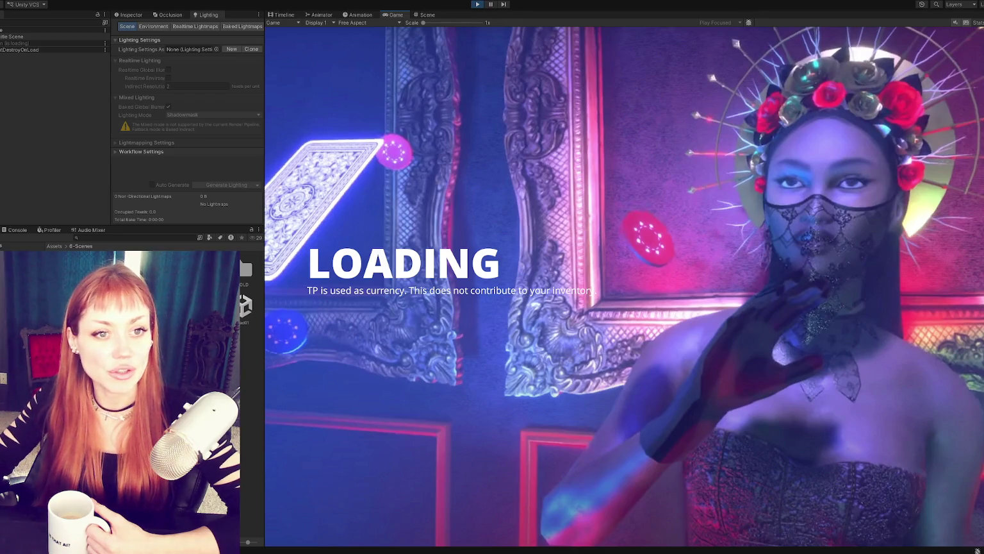
{"action": "key", "text": "alt+Tab"}
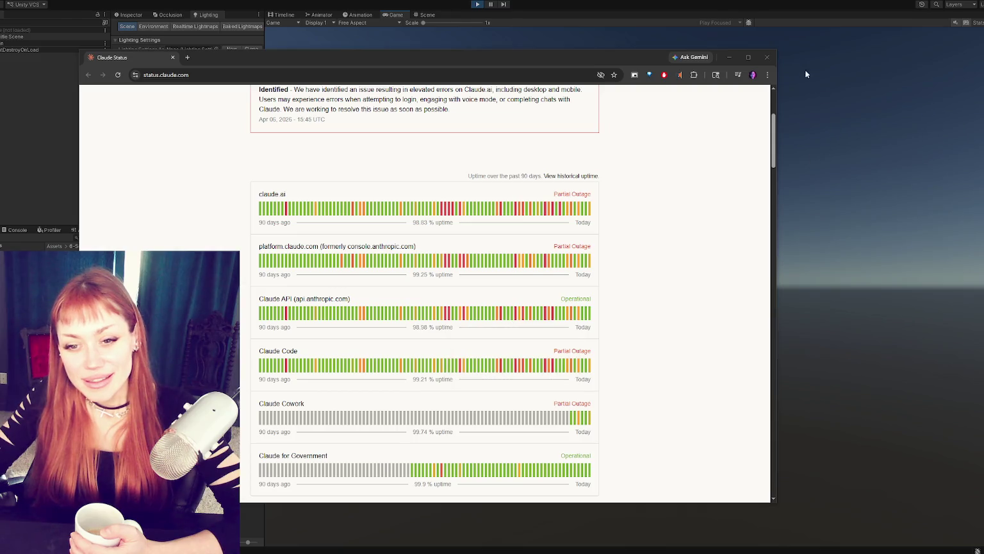
Close the Chrome window to reveal the loaded game with its Look for Food quest
{"action": "left_click", "coordinate": [767, 57]}
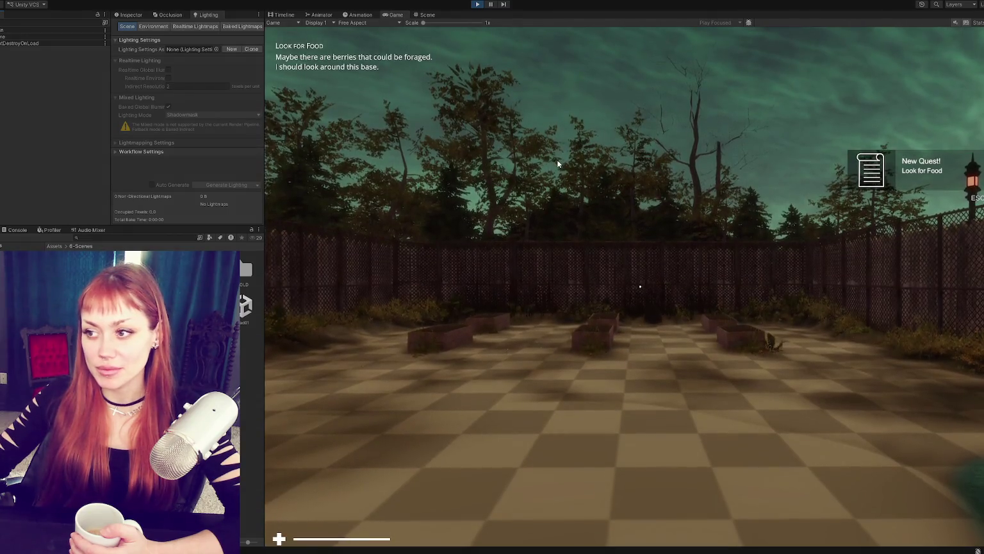
Walk the character to the berry bush by the fence and pick the wildberries
{"action": "left_click", "coordinate": [574, 219]}
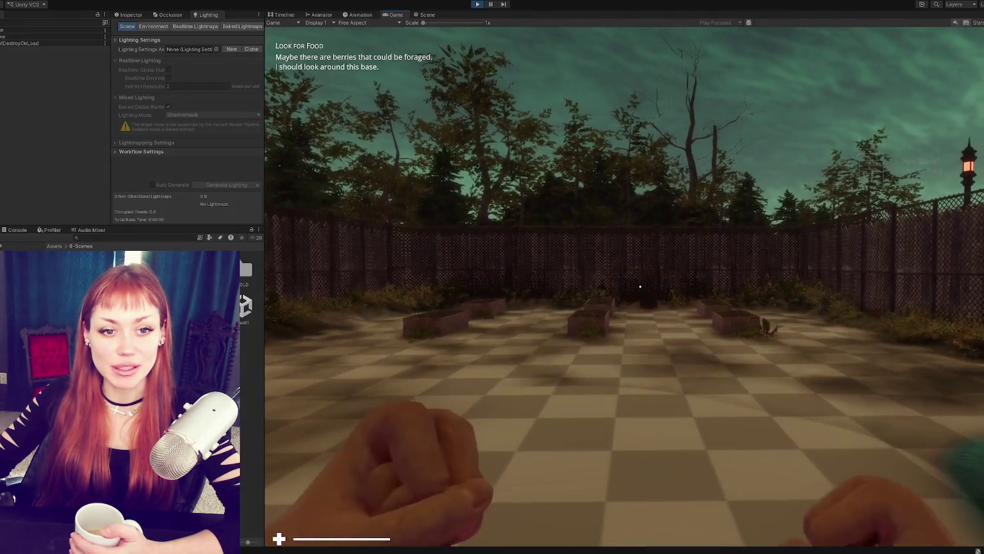
{"action": "key", "text": "w"}
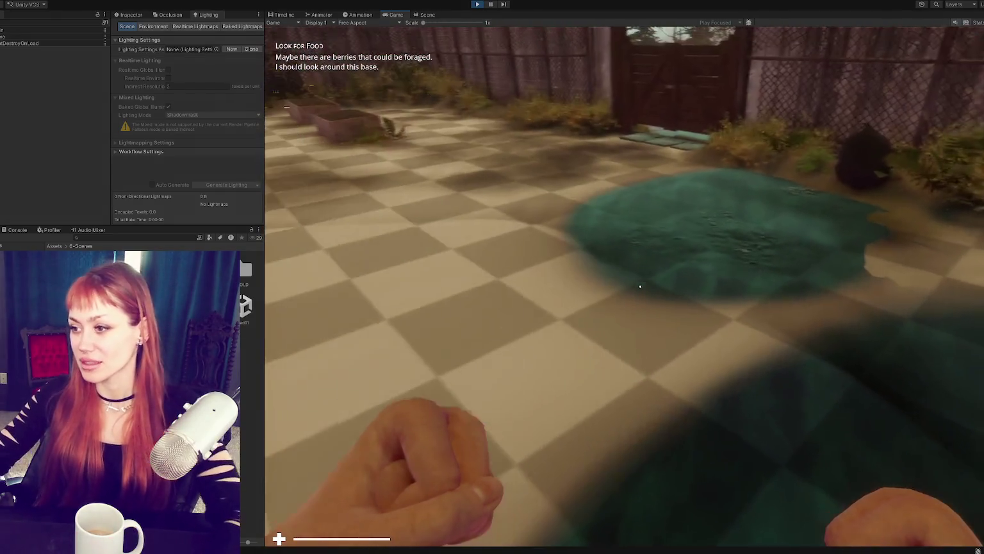
{"action": "key", "text": "w"}
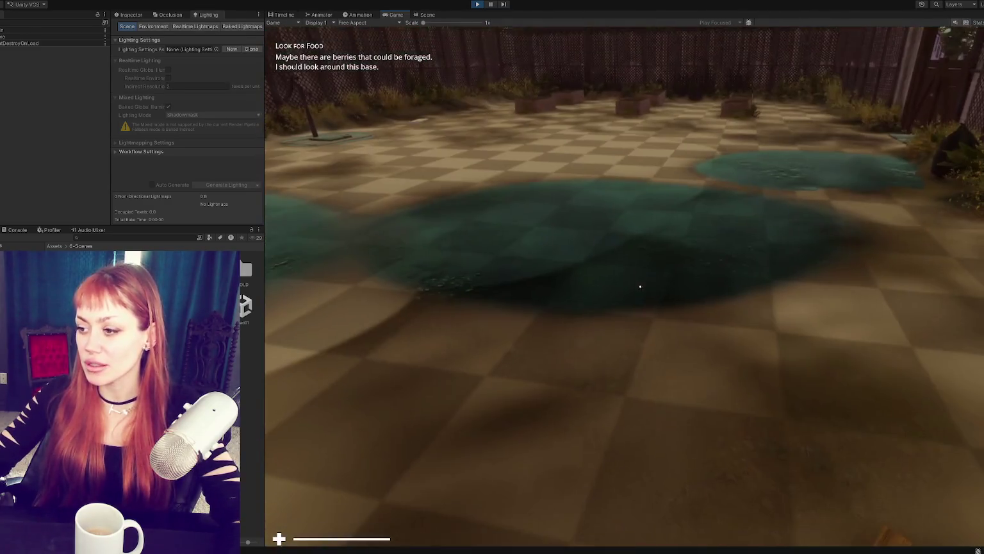
{"action": "left_click", "coordinate": [640, 286]}
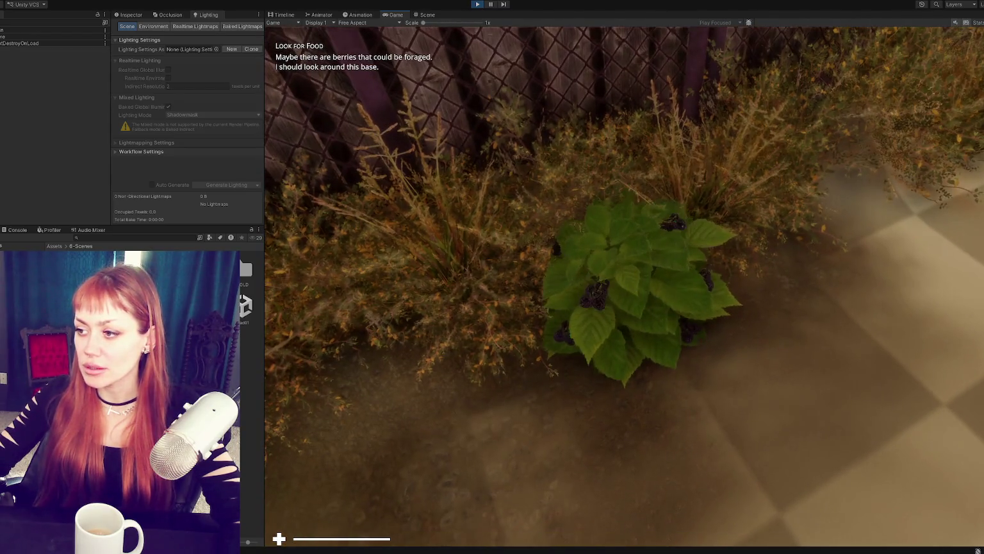
{"action": "key", "text": "e"}
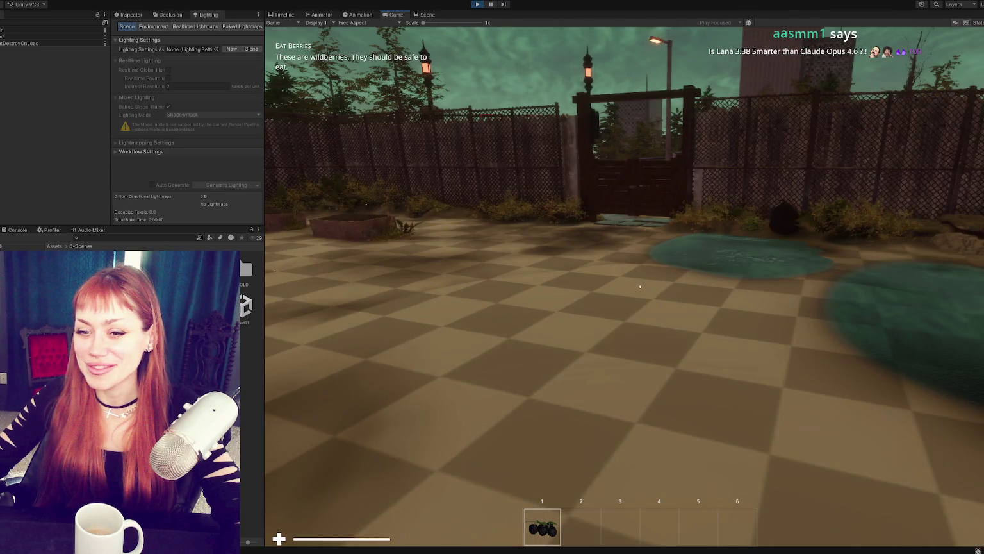
Eat the wildberries from slot 1, then pick up the newspaper from the floor
{"action": "left_click", "coordinate": [640, 286]}
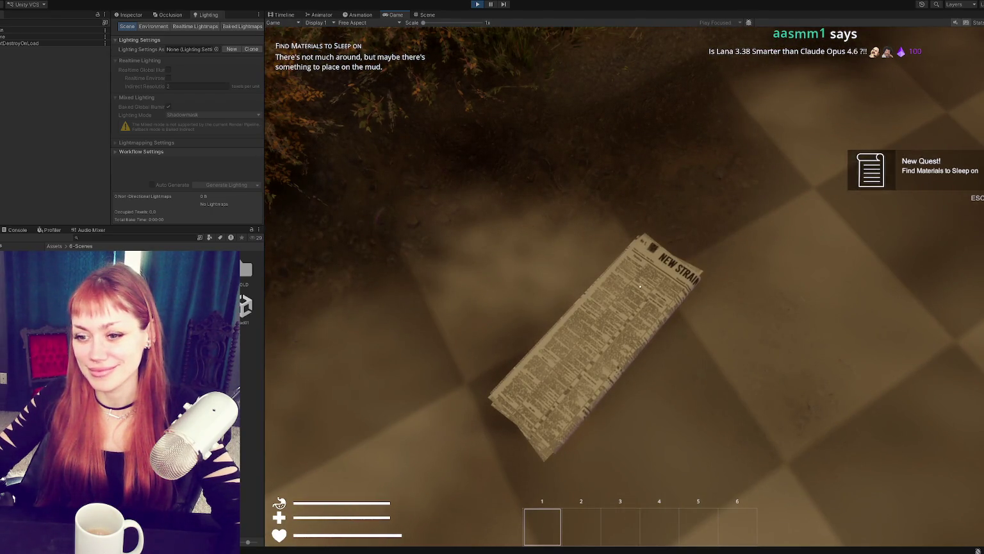
{"action": "left_click", "coordinate": [639, 286]}
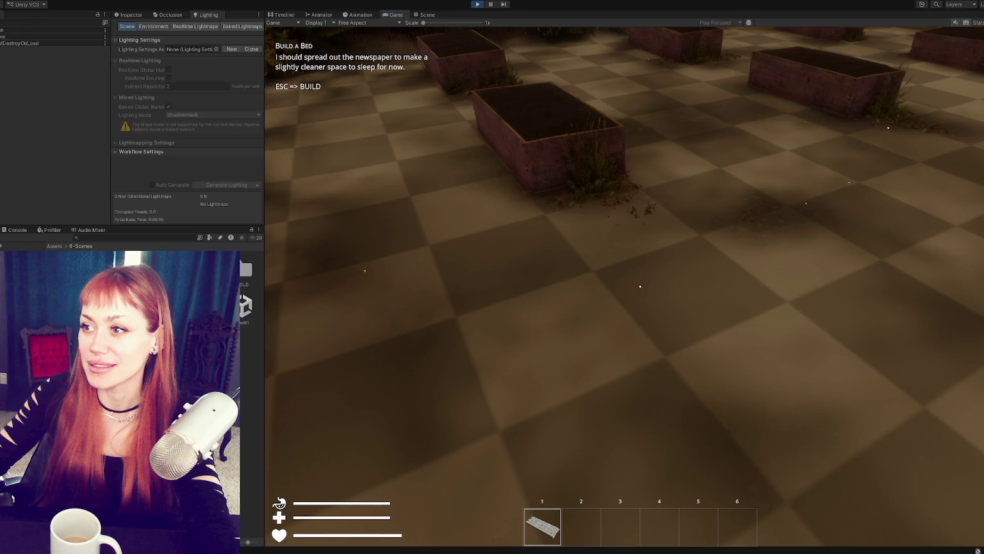
Open the in-game pause menu on its Stats page showing Nutrition, Life and 0 TP
{"action": "key", "text": "Escape"}
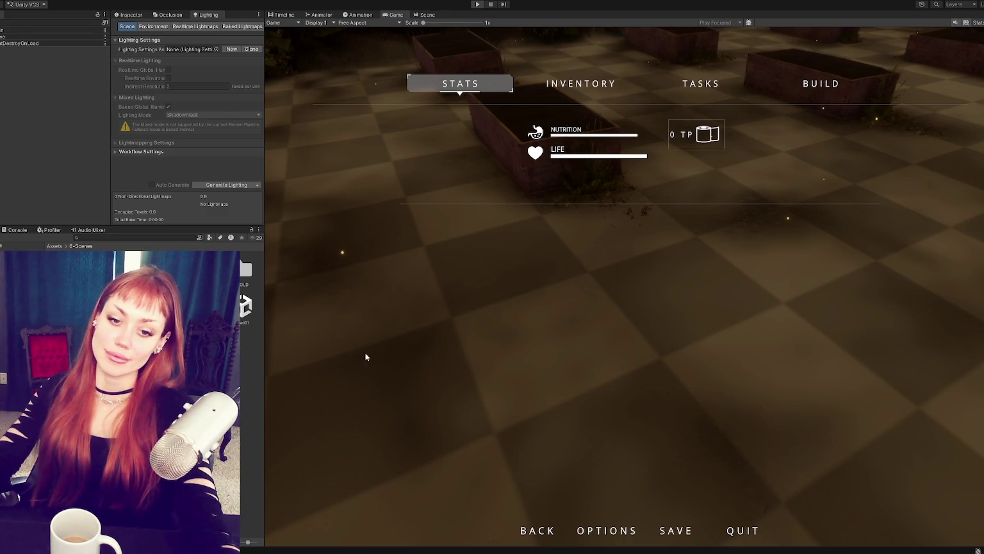
{"action": "left_click", "coordinate": [478, 4]}
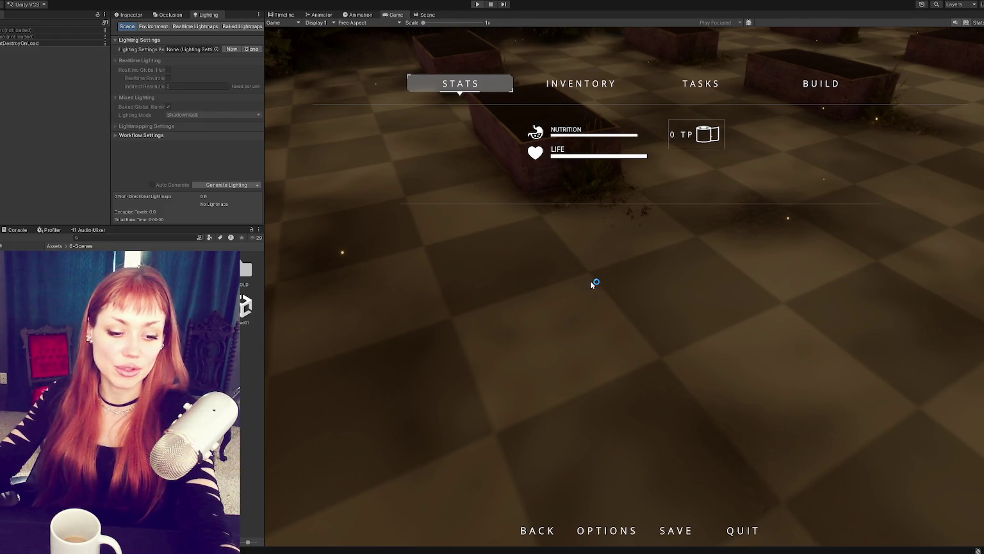
{"action": "key", "text": "ctrl+1"}
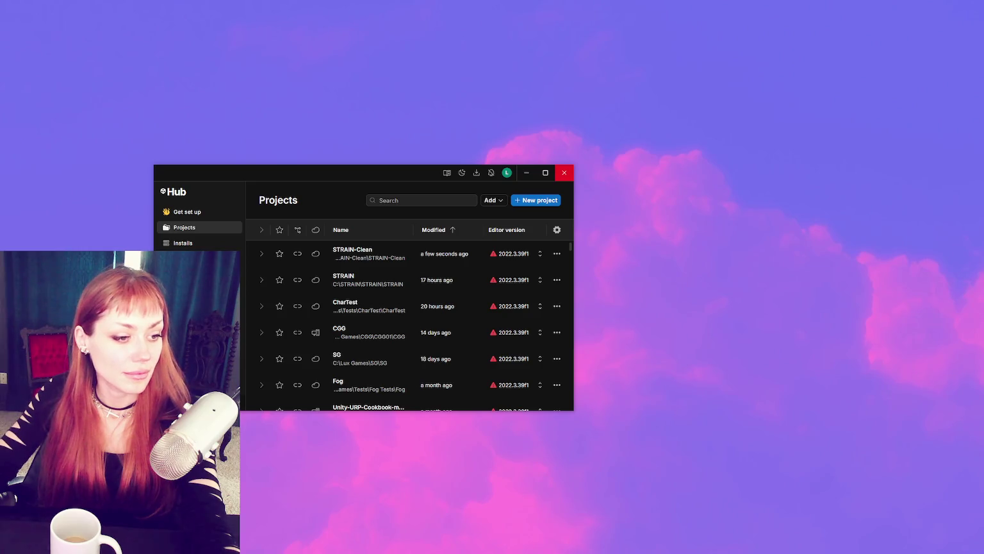
Bring Unity Hub's Projects list, with STRAIN-Clean at the top, to the front
{"action": "left_click", "coordinate": [564, 172]}
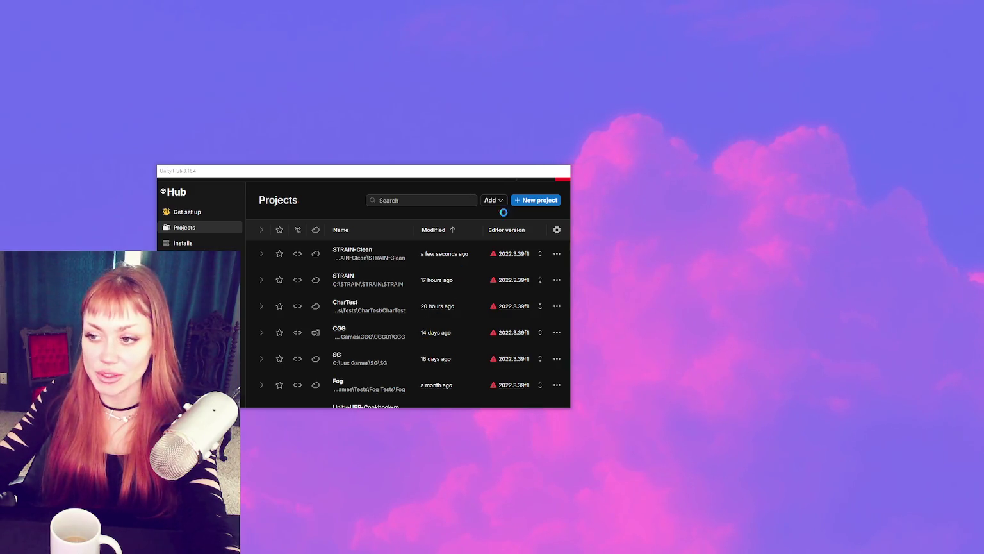
Nudge the Hub window's size slightly, then close Unity Hub
{"action": "left_click_drag", "start_coordinate": [567, 164], "coordinate": [570, 165]}
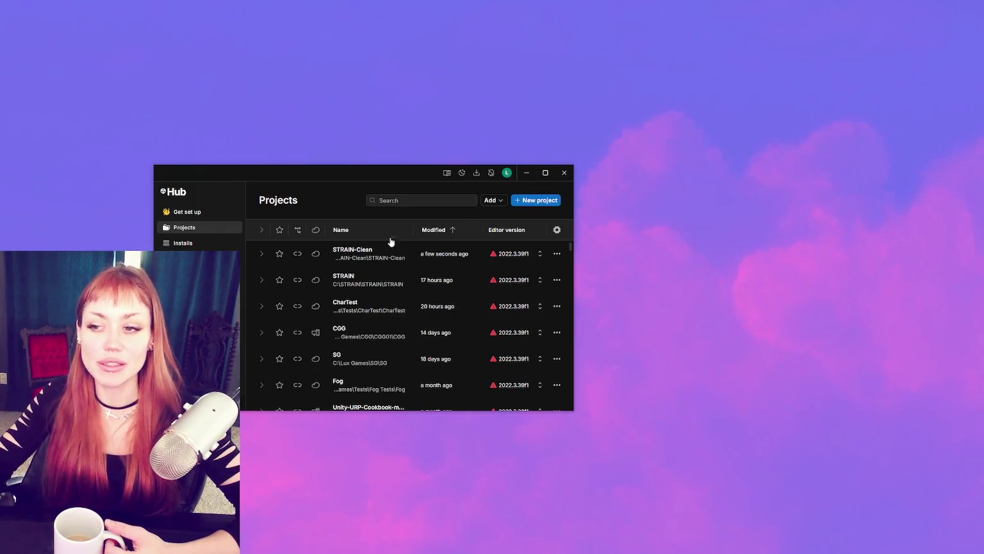
{"action": "left_click", "coordinate": [564, 173]}
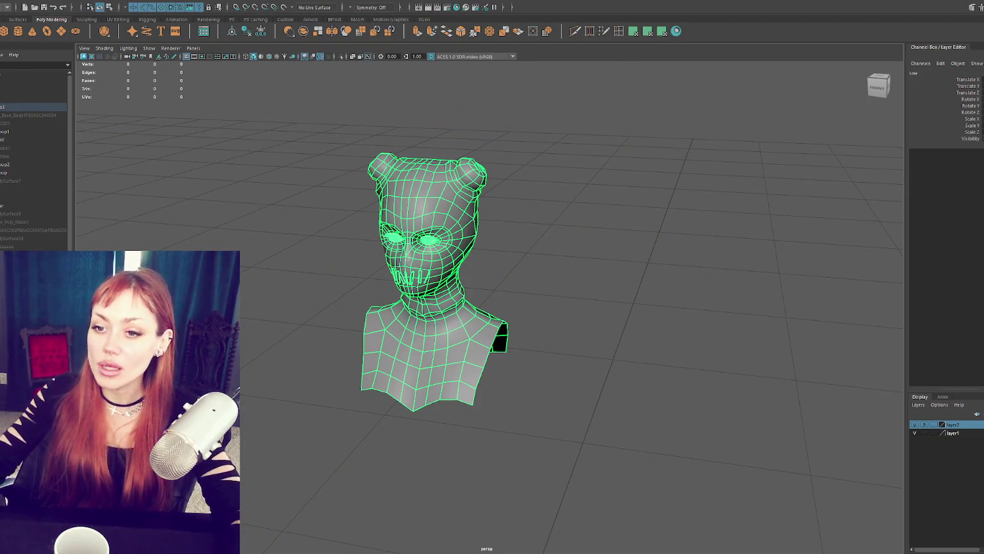
{"action": "left_click_drag", "start_coordinate": [272, 145], "coordinate": [284, 314], "text": "alt"}
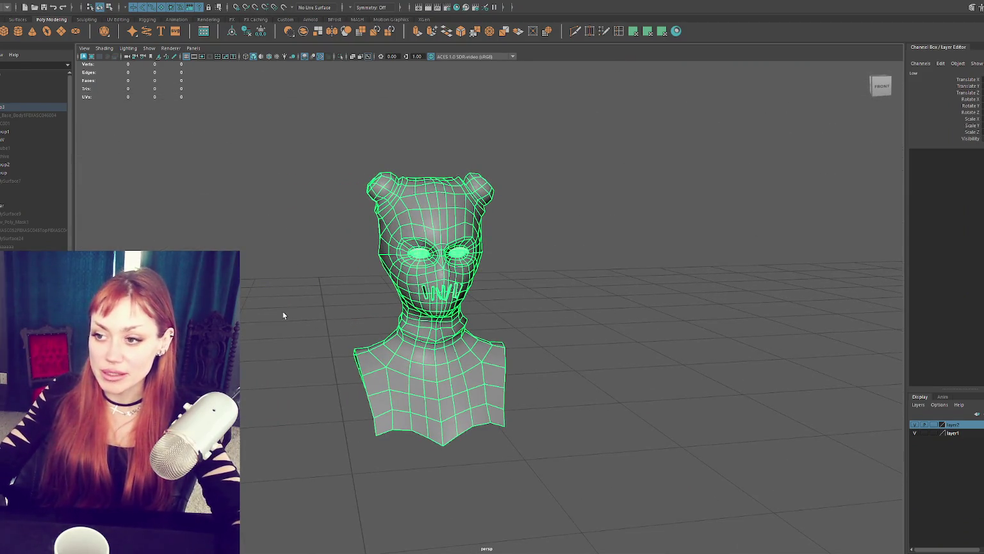
{"action": "scroll", "coordinate": [473, 244], "scroll_direction": "up", "scroll_amount": 3}
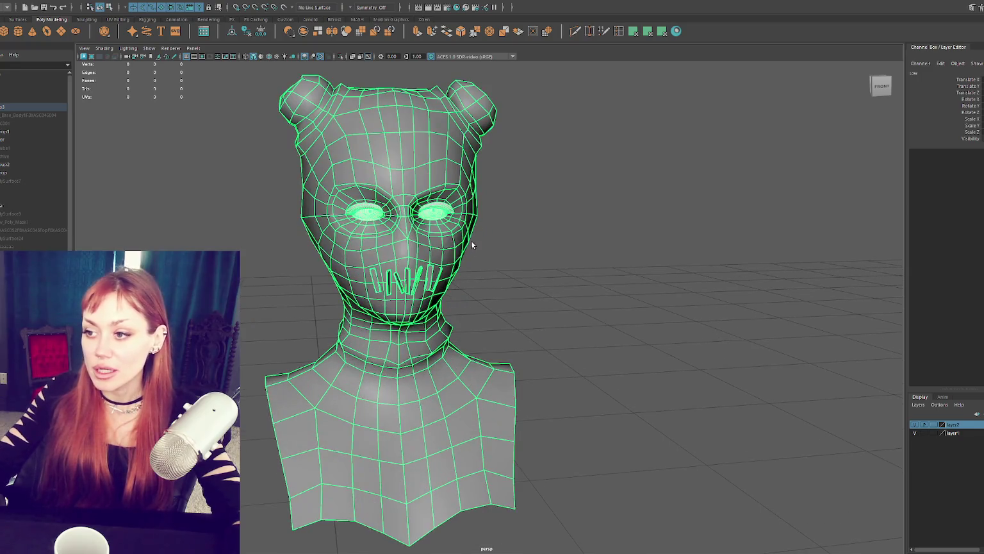
{"action": "left_click", "coordinate": [523, 286]}
{"action": "left_click", "coordinate": [428, 278]}
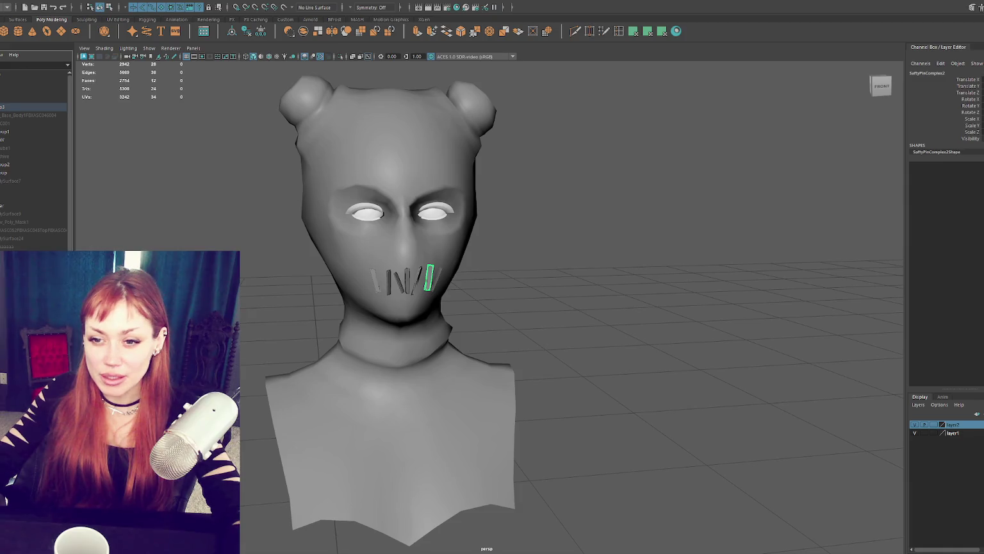
{"action": "left_click_drag", "start_coordinate": [448, 298], "coordinate": [375, 255]}
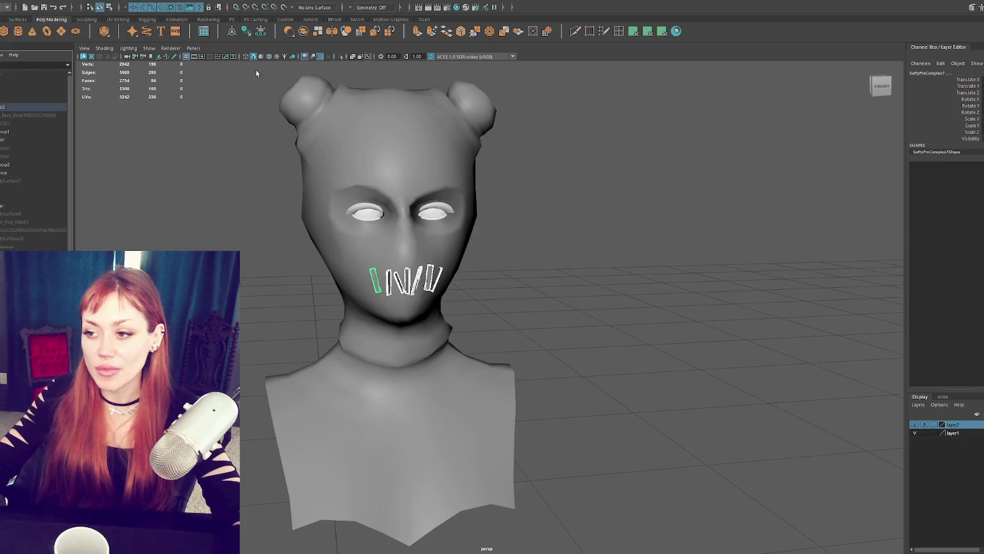
{"action": "key", "text": "f"}
{"action": "left_click", "coordinate": [373, 237]}
{"action": "key", "text": "f"}
{"action": "mouse_move", "coordinate": [373, 237]}
{"action": "left_mouse_down", "text": "alt"}
{"action": "mouse_move", "coordinate": [355, 244]}
{"action": "mouse_move", "coordinate": [448, 239]}
{"action": "left_mouse_up", "text": "alt"}
{"action": "left_click", "coordinate": [801, 384]}
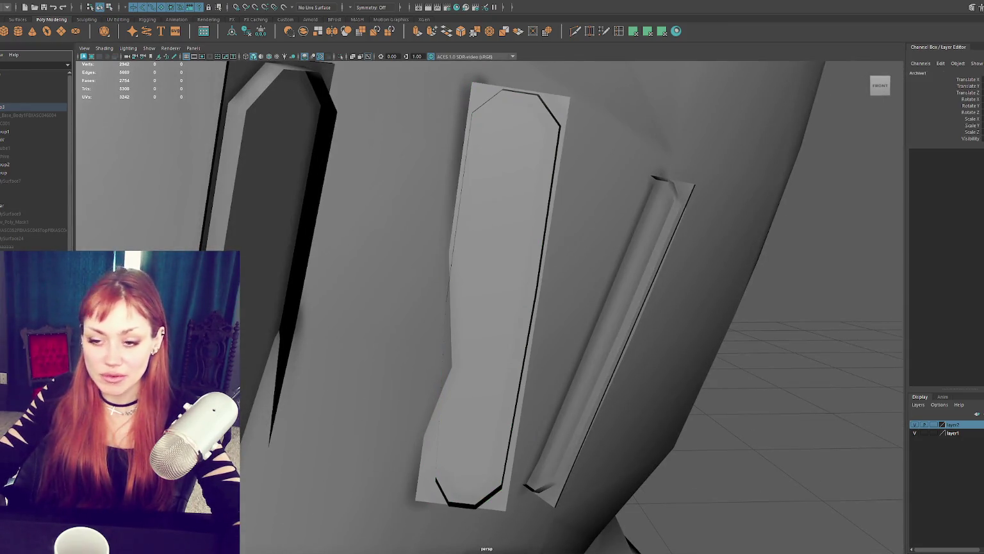
{"action": "left_click", "coordinate": [737, 257]}
{"action": "left_click", "coordinate": [510, 144]}
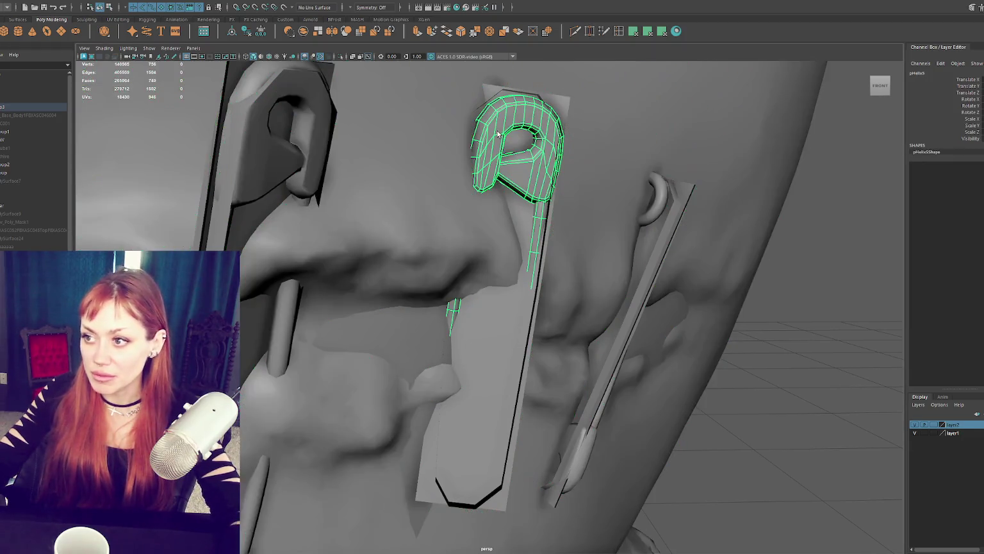
{"action": "key", "text": "ctrl+1"}
{"action": "key", "text": "f"}
{"action": "mouse_move", "coordinate": [618, 171]}
{"action": "left_mouse_down", "text": "alt"}
{"action": "mouse_move", "coordinate": [552, 175]}
{"action": "mouse_move", "coordinate": [576, 183]}
{"action": "mouse_move", "coordinate": [538, 186]}
{"action": "mouse_move", "coordinate": [602, 198]}
{"action": "mouse_move", "coordinate": [553, 143]}
{"action": "mouse_move", "coordinate": [507, 180]}
{"action": "mouse_move", "coordinate": [540, 149]}
{"action": "mouse_move", "coordinate": [560, 154]}
{"action": "mouse_move", "coordinate": [564, 181]}
{"action": "left_mouse_up", "text": "alt"}
{"action": "left_click", "coordinate": [603, 198]}
{"action": "key", "text": "ctrl+1"}
Rotate the middle safety pin SaftyPinComplex2 to a more upright angle through the lips
{"action": "left_click", "coordinate": [557, 127]}
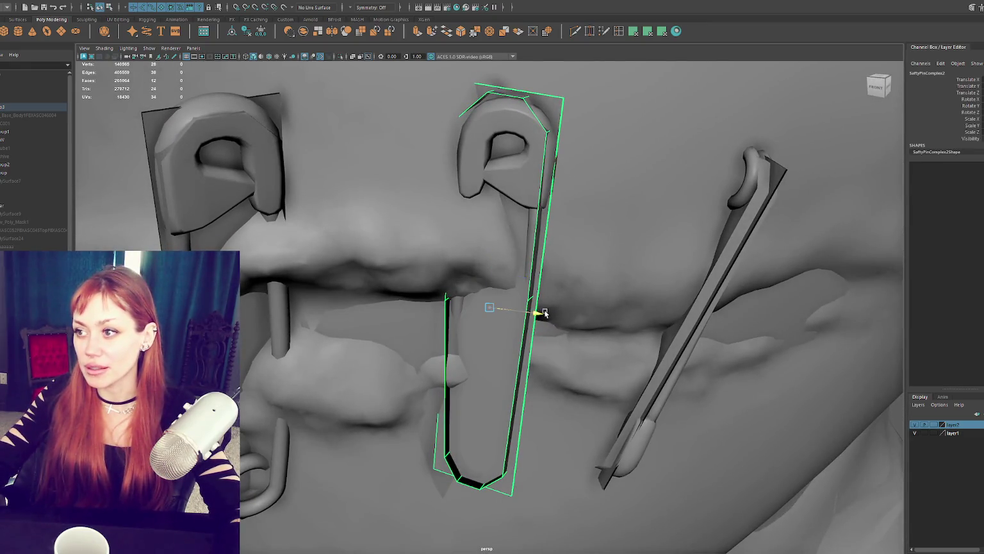
{"action": "key", "text": "w"}
{"action": "key", "text": "e"}
{"action": "mouse_move", "coordinate": [544, 314]}
{"action": "left_mouse_down"}
{"action": "mouse_move", "coordinate": [536, 324]}
{"action": "mouse_move", "coordinate": [545, 308]}
{"action": "mouse_move", "coordinate": [532, 313]}
{"action": "mouse_move", "coordinate": [568, 263]}
{"action": "mouse_move", "coordinate": [555, 279]}
{"action": "mouse_move", "coordinate": [378, 287]}
{"action": "left_mouse_up"}
{"action": "key", "text": "w"}
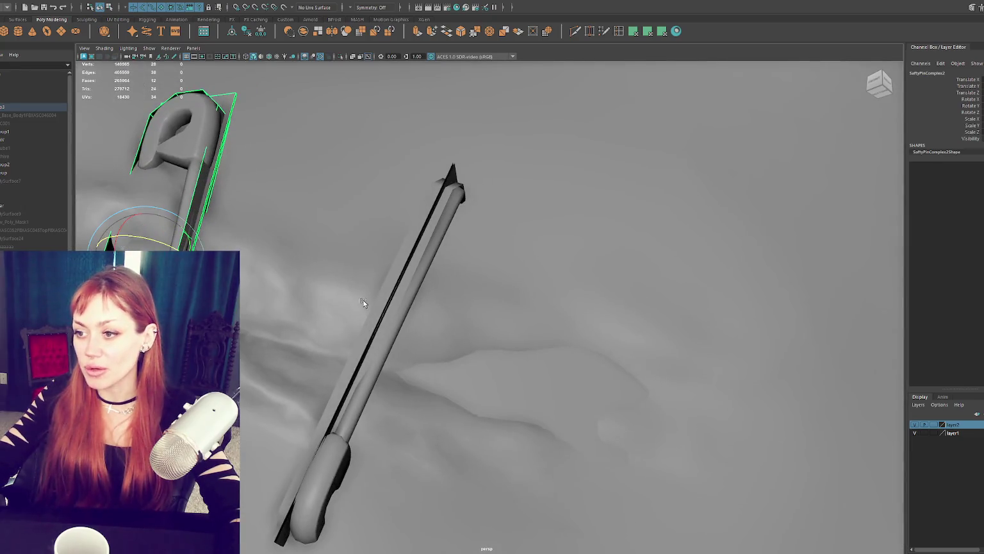
{"action": "key", "text": "e"}
{"action": "right_click_drag", "start_coordinate": [378, 287], "coordinate": [467, 296], "text": "alt"}
{"action": "left_click_drag", "start_coordinate": [467, 297], "coordinate": [480, 310], "text": "alt"}
{"action": "key", "text": "w"}
Frame the middle safety pin and select its pHelix5 wire to check it from the front
{"action": "left_click", "coordinate": [525, 282]}
{"action": "mouse_move", "coordinate": [160, 122]}
{"action": "left_mouse_down", "text": "alt"}
{"action": "mouse_move", "coordinate": [451, 230]}
{"action": "mouse_move", "coordinate": [423, 231]}
{"action": "left_mouse_up", "text": "alt"}
{"action": "left_click", "coordinate": [501, 211]}
{"action": "scroll", "coordinate": [549, 216], "scroll_direction": "down", "scroll_amount": 10}
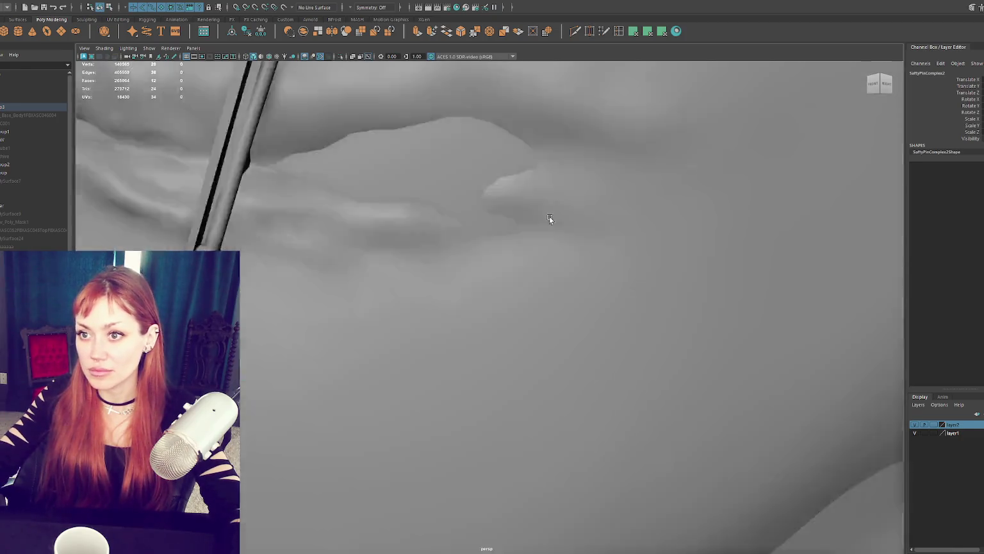
{"action": "key", "text": "f"}
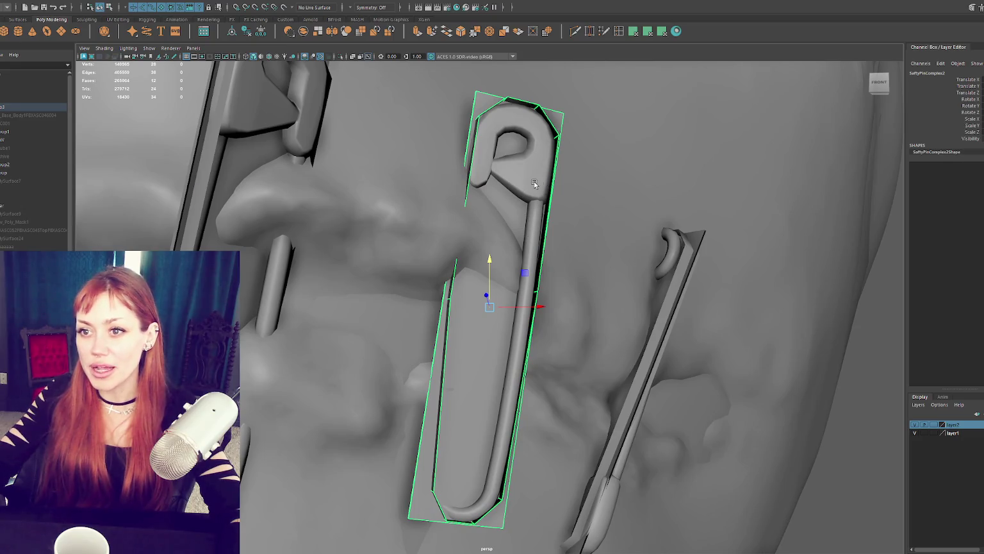
{"action": "left_click", "coordinate": [535, 184]}
{"action": "mouse_move", "coordinate": [677, 249]}
{"action": "left_mouse_down", "text": "alt"}
{"action": "mouse_move", "coordinate": [586, 264]}
{"action": "mouse_move", "coordinate": [660, 258]}
{"action": "mouse_move", "coordinate": [608, 263]}
{"action": "mouse_move", "coordinate": [640, 250]}
{"action": "mouse_move", "coordinate": [618, 237]}
{"action": "left_mouse_up", "text": "alt"}
{"action": "scroll", "coordinate": [609, 263], "scroll_direction": "down", "scroll_amount": 5}
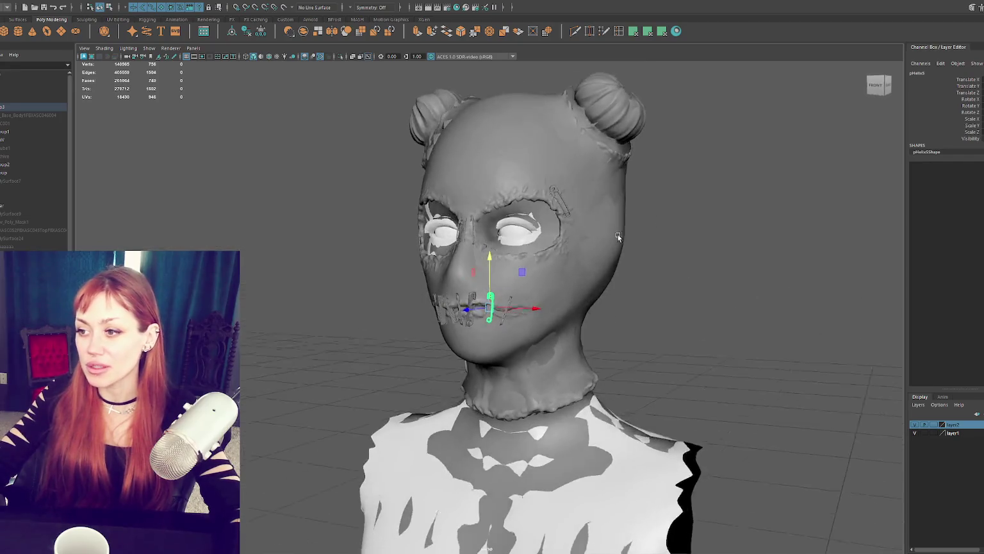
Hide the high-poly mesh, then select and frame the low-poly head
{"action": "key", "text": "f"}
{"action": "left_click", "coordinate": [456, 386]}
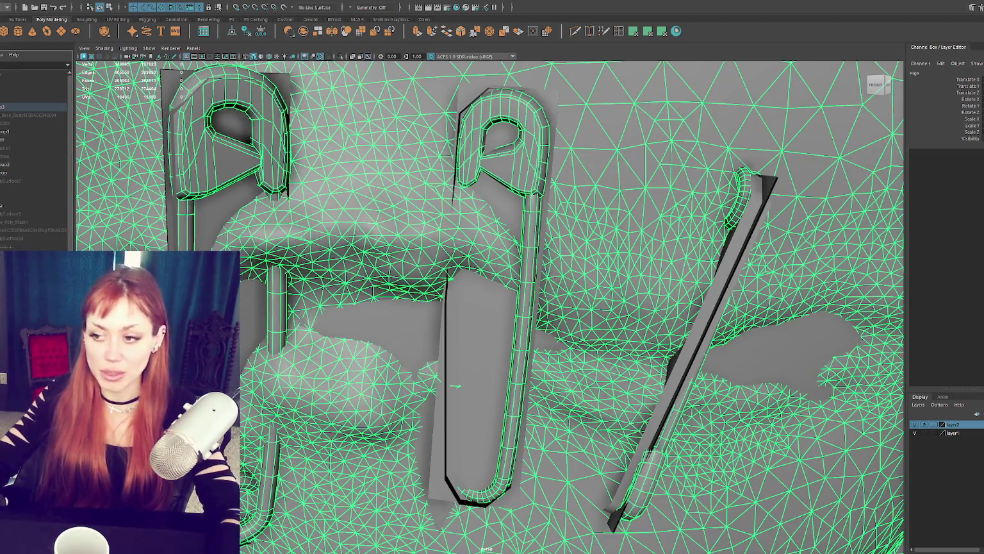
{"action": "key", "text": "ctrl+h"}
{"action": "left_click", "coordinate": [308, 243]}
{"action": "key", "text": "f"}
Orbit around the low-poly head, checking its top, shoulders, eyes and mouth
{"action": "scroll", "coordinate": [412, 212], "scroll_direction": "up", "scroll_amount": 2}
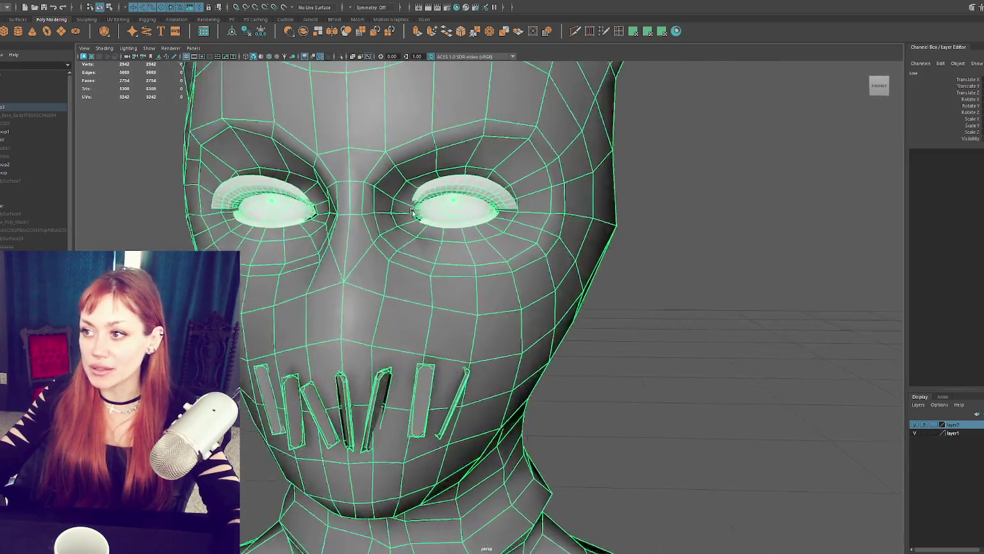
{"action": "left_click_drag", "start_coordinate": [412, 211], "coordinate": [429, 189], "text": "alt"}
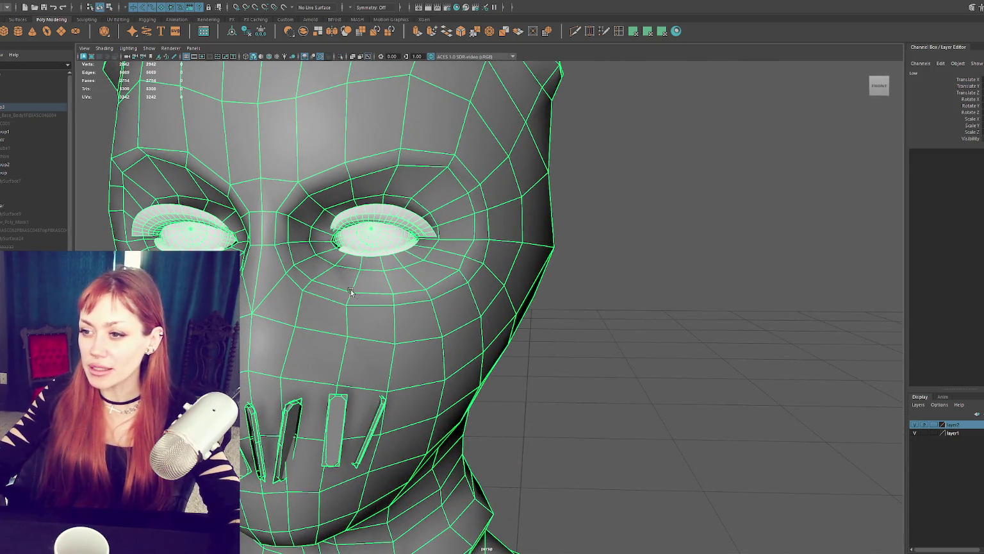
{"action": "mouse_move", "coordinate": [501, 155]}
{"action": "left_mouse_down", "text": "alt"}
{"action": "mouse_move", "coordinate": [495, 231]}
{"action": "mouse_move", "coordinate": [510, 190]}
{"action": "mouse_move", "coordinate": [506, 160]}
{"action": "mouse_move", "coordinate": [487, 143]}
{"action": "mouse_move", "coordinate": [481, 186]}
{"action": "mouse_move", "coordinate": [487, 144]}
{"action": "left_mouse_up", "text": "alt"}
{"action": "scroll", "coordinate": [487, 144], "scroll_direction": "down", "scroll_amount": 2}
{"action": "scroll", "coordinate": [600, 242], "scroll_direction": "down", "scroll_amount": 5}
{"action": "mouse_move", "coordinate": [503, 263]}
{"action": "left_mouse_down", "text": "alt"}
{"action": "mouse_move", "coordinate": [468, 226]}
{"action": "mouse_move", "coordinate": [485, 266]}
{"action": "left_mouse_up", "text": "alt"}
{"action": "right_click_drag", "start_coordinate": [486, 266], "coordinate": [619, 260], "text": "alt"}
{"action": "left_click_drag", "start_coordinate": [620, 259], "coordinate": [415, 188], "text": "alt"}
{"action": "mouse_move", "coordinate": [415, 189]}
{"action": "right_mouse_down", "text": "alt"}
{"action": "mouse_move", "coordinate": [478, 193]}
{"action": "mouse_move", "coordinate": [461, 197]}
{"action": "right_mouse_up", "text": "alt"}
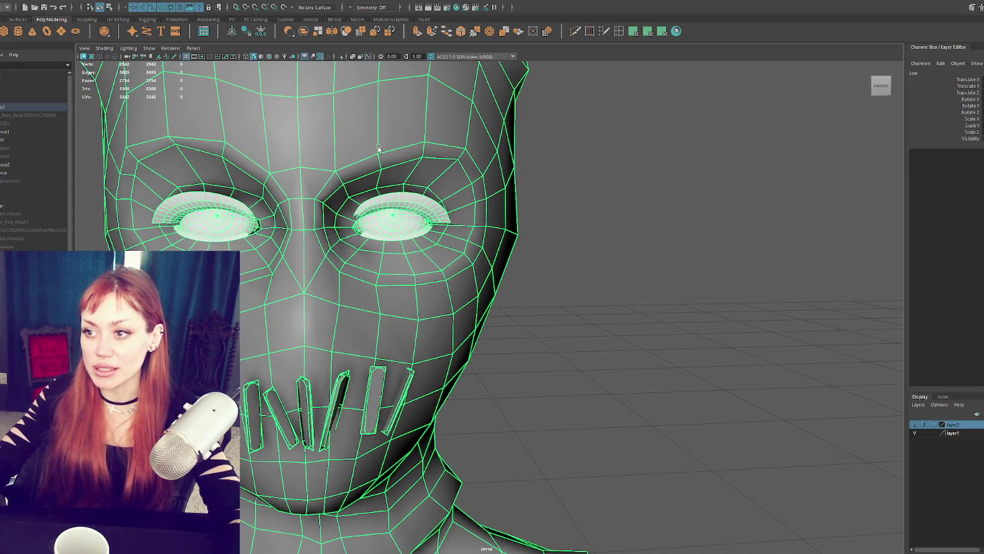
Turn to a square frontal view of the head and bring up the UV Editor
{"action": "left_click", "coordinate": [633, 126]}
{"action": "key", "text": "ctrl+z"}
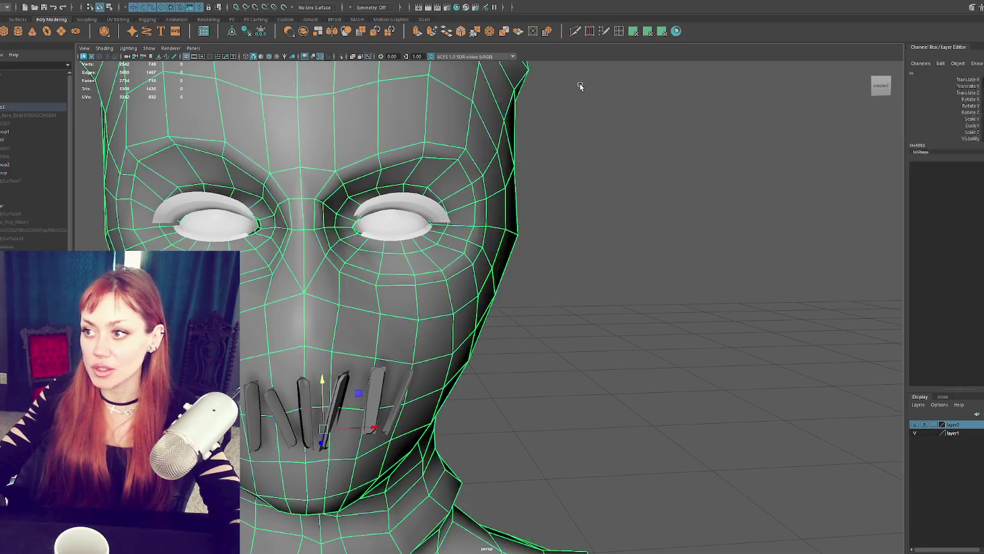
{"action": "left_click_drag", "start_coordinate": [518, 192], "coordinate": [484, 164], "text": "alt"}
{"action": "mouse_move", "coordinate": [484, 164]}
{"action": "right_mouse_down", "text": "alt"}
{"action": "mouse_move", "coordinate": [553, 159]}
{"action": "mouse_move", "coordinate": [541, 144]}
{"action": "mouse_move", "coordinate": [493, 171]}
{"action": "right_mouse_up", "text": "alt"}
{"action": "left_click_drag", "start_coordinate": [493, 171], "coordinate": [428, 175], "text": "alt"}
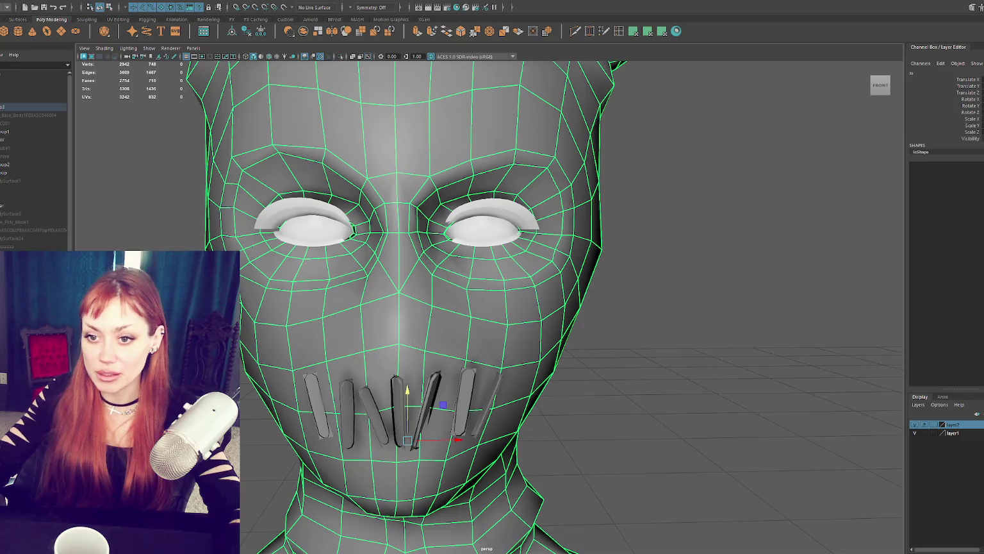
{"action": "left_click", "coordinate": [294, 3]}
{"action": "left_click", "coordinate": [313, 13]}
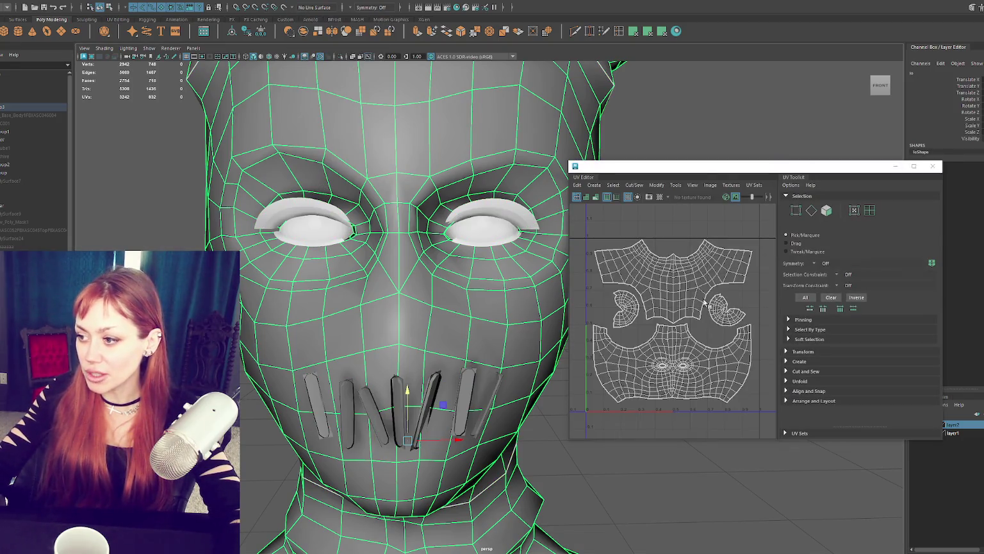
Move the UV window aside and orbit around the neck, pinned mouth and eye socket
{"action": "left_click_drag", "start_coordinate": [697, 169], "coordinate": [792, 156]}
{"action": "scroll", "coordinate": [535, 325], "scroll_direction": "down", "scroll_amount": 3}
{"action": "mouse_move", "coordinate": [535, 325]}
{"action": "left_mouse_down", "text": "alt"}
{"action": "mouse_move", "coordinate": [463, 235]}
{"action": "mouse_move", "coordinate": [421, 295]}
{"action": "left_mouse_up", "text": "alt"}
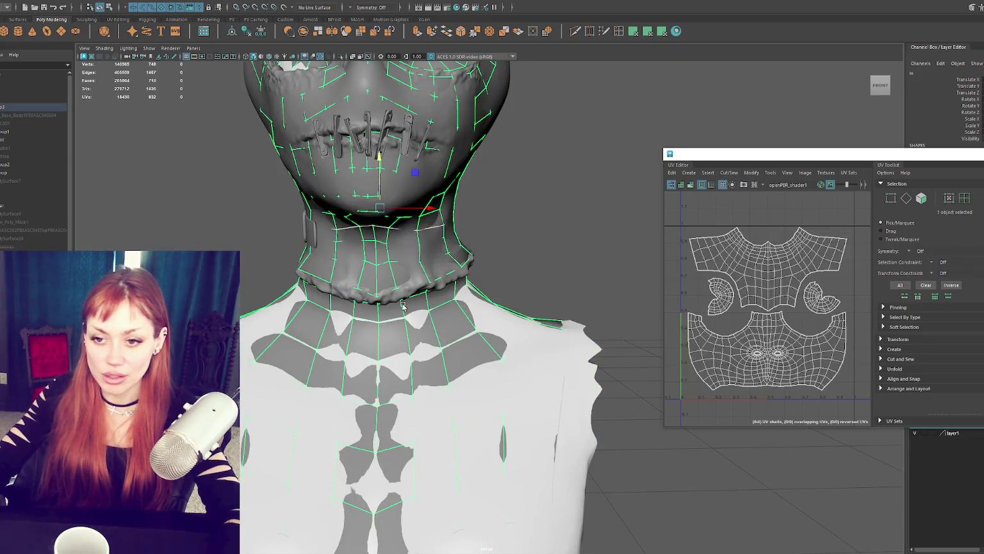
{"action": "scroll", "coordinate": [406, 296], "scroll_direction": "up", "scroll_amount": 3}
{"action": "mouse_move", "coordinate": [406, 296]}
{"action": "left_mouse_down", "text": "alt"}
{"action": "mouse_move", "coordinate": [391, 220]}
{"action": "mouse_move", "coordinate": [417, 229]}
{"action": "mouse_move", "coordinate": [421, 314]}
{"action": "left_mouse_up", "text": "alt"}
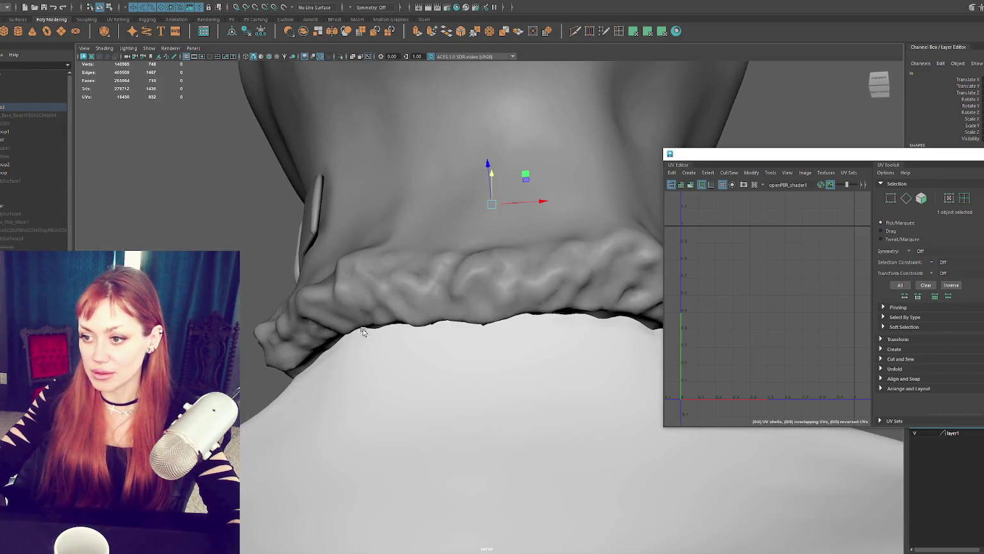
{"action": "mouse_move", "coordinate": [416, 122]}
{"action": "left_mouse_down", "text": "alt"}
{"action": "mouse_move", "coordinate": [392, 224]}
{"action": "mouse_move", "coordinate": [487, 263]}
{"action": "mouse_move", "coordinate": [432, 299]}
{"action": "mouse_move", "coordinate": [485, 264]}
{"action": "mouse_move", "coordinate": [481, 226]}
{"action": "mouse_move", "coordinate": [516, 236]}
{"action": "left_mouse_up", "text": "alt"}
{"action": "scroll", "coordinate": [494, 261], "scroll_direction": "up", "scroll_amount": 3}
{"action": "scroll", "coordinate": [504, 258], "scroll_direction": "down", "scroll_amount": 3}
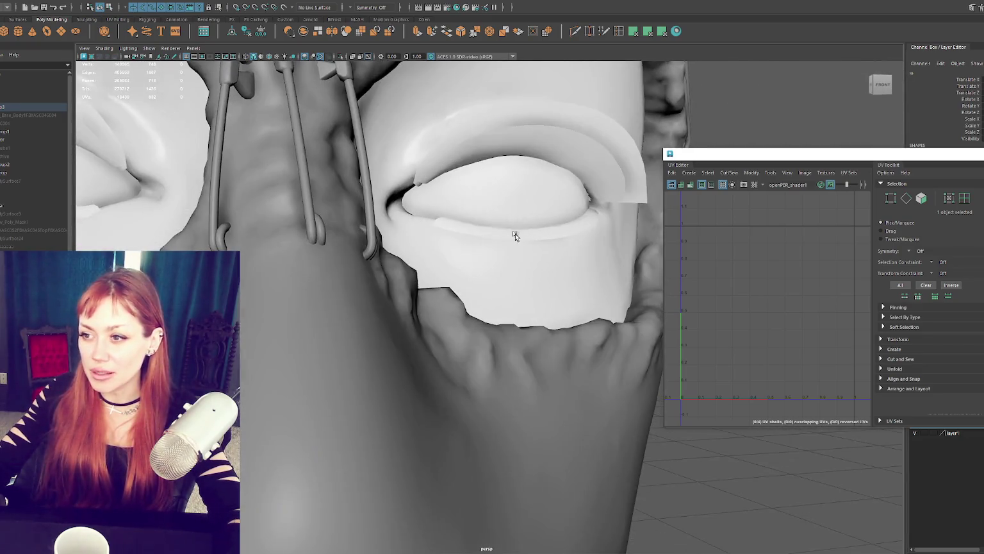
{"action": "mouse_move", "coordinate": [433, 220]}
{"action": "left_mouse_down", "text": "alt"}
{"action": "mouse_move", "coordinate": [398, 220]}
{"action": "mouse_move", "coordinate": [468, 224]}
{"action": "mouse_move", "coordinate": [398, 228]}
{"action": "mouse_move", "coordinate": [450, 220]}
{"action": "mouse_move", "coordinate": [512, 171]}
{"action": "mouse_move", "coordinate": [445, 177]}
{"action": "mouse_move", "coordinate": [458, 180]}
{"action": "left_mouse_up", "text": "alt"}
Select and frame the Lashes mesh to read its UVs
{"action": "left_click", "coordinate": [453, 192]}
{"action": "key", "text": "f"}
{"action": "scroll", "coordinate": [464, 175], "scroll_direction": "down", "scroll_amount": 2}
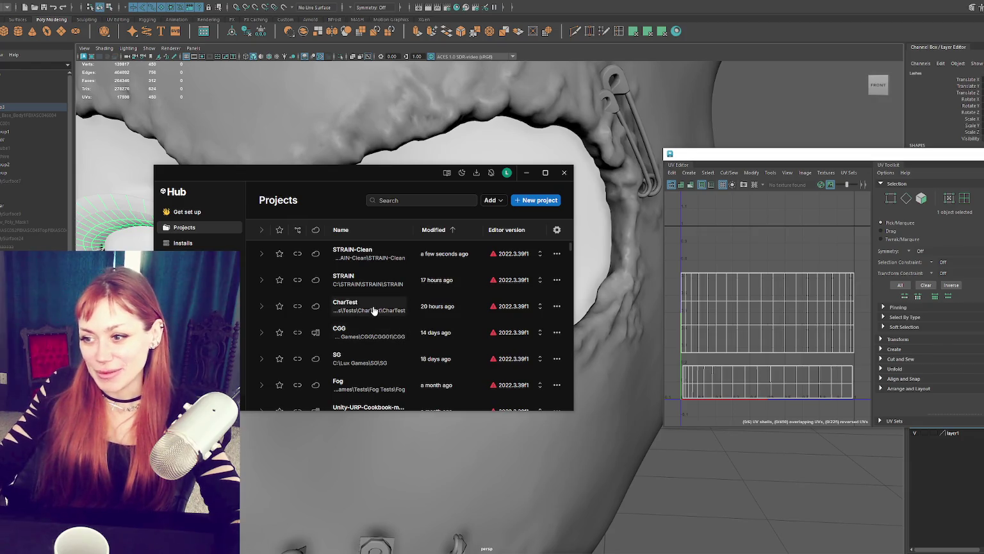
Reselect the lashes mesh and view the eye from angled side views
{"action": "left_click", "coordinate": [685, 472]}
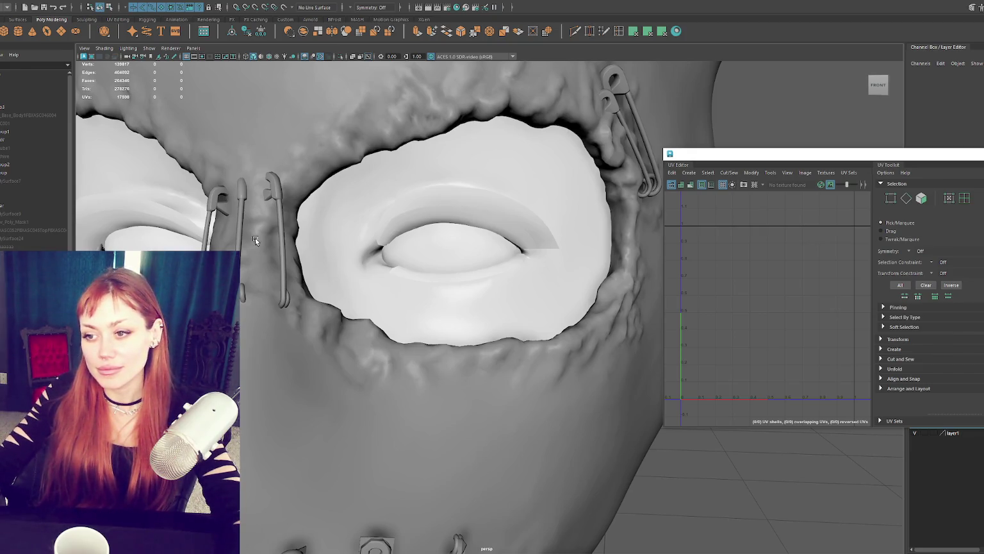
{"action": "left_click", "coordinate": [362, 286]}
{"action": "mouse_move", "coordinate": [451, 280]}
{"action": "left_mouse_down", "text": "alt"}
{"action": "mouse_move", "coordinate": [434, 277]}
{"action": "mouse_move", "coordinate": [428, 253]}
{"action": "mouse_move", "coordinate": [402, 263]}
{"action": "mouse_move", "coordinate": [436, 277]}
{"action": "mouse_move", "coordinate": [442, 351]}
{"action": "mouse_move", "coordinate": [440, 301]}
{"action": "left_mouse_up", "text": "alt"}
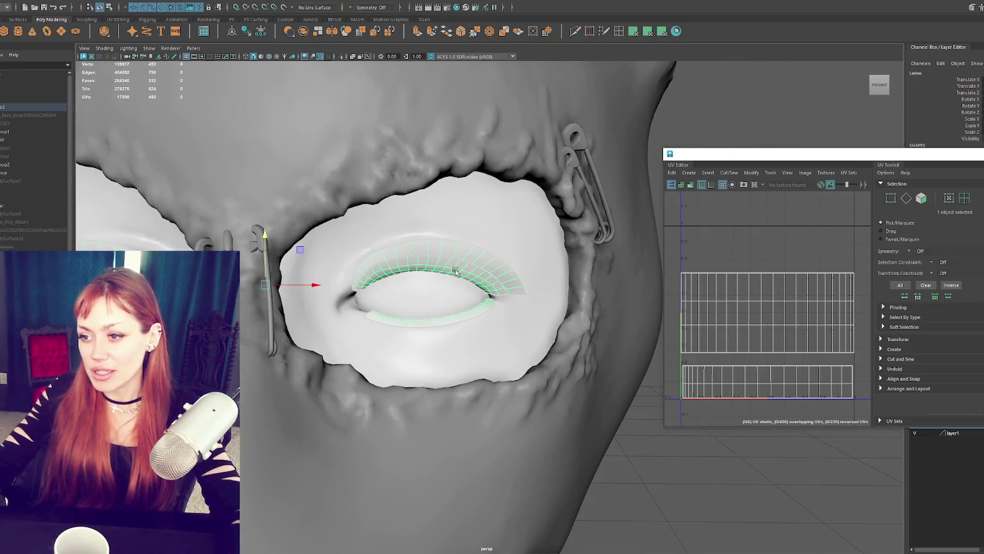
{"action": "left_click_drag", "start_coordinate": [480, 264], "coordinate": [397, 271], "text": "alt"}
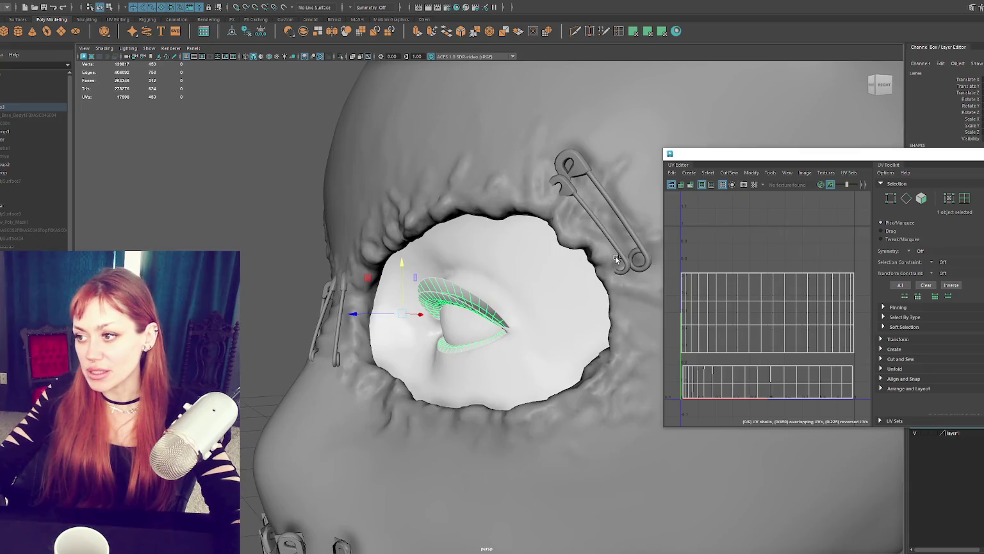
Return to a front view, zoom to the mouth and select a safety pin to show its UVs
{"action": "left_click", "coordinate": [615, 255]}
{"action": "left_click_drag", "start_coordinate": [615, 255], "coordinate": [526, 278], "text": "alt"}
{"action": "left_click", "coordinate": [569, 274]}
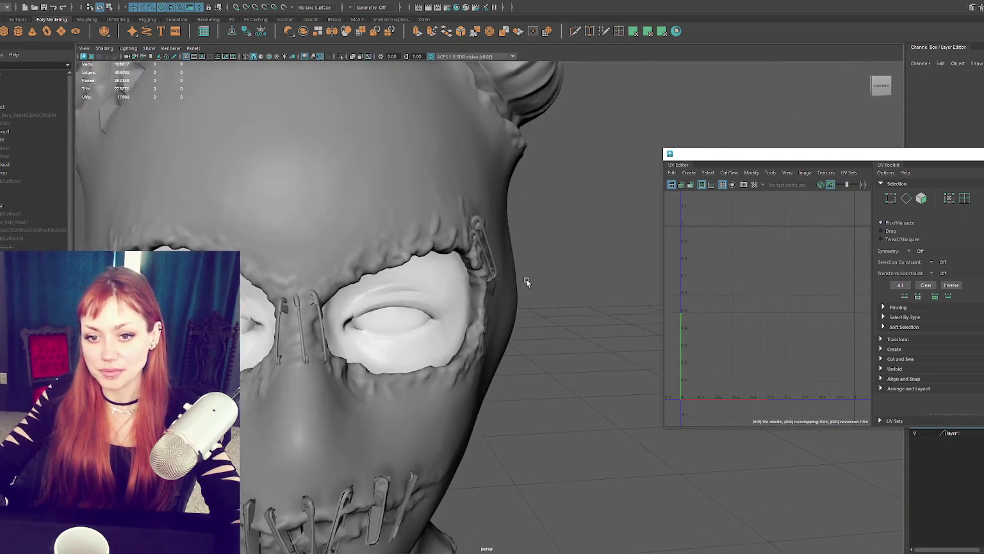
{"action": "scroll", "coordinate": [526, 278], "scroll_direction": "down", "scroll_amount": 3}
{"action": "mouse_move", "coordinate": [461, 442]}
{"action": "middle_mouse_down", "text": "alt"}
{"action": "mouse_move", "coordinate": [435, 348]}
{"action": "mouse_move", "coordinate": [450, 309]}
{"action": "middle_mouse_up", "text": "alt"}
{"action": "left_click", "coordinate": [397, 339]}
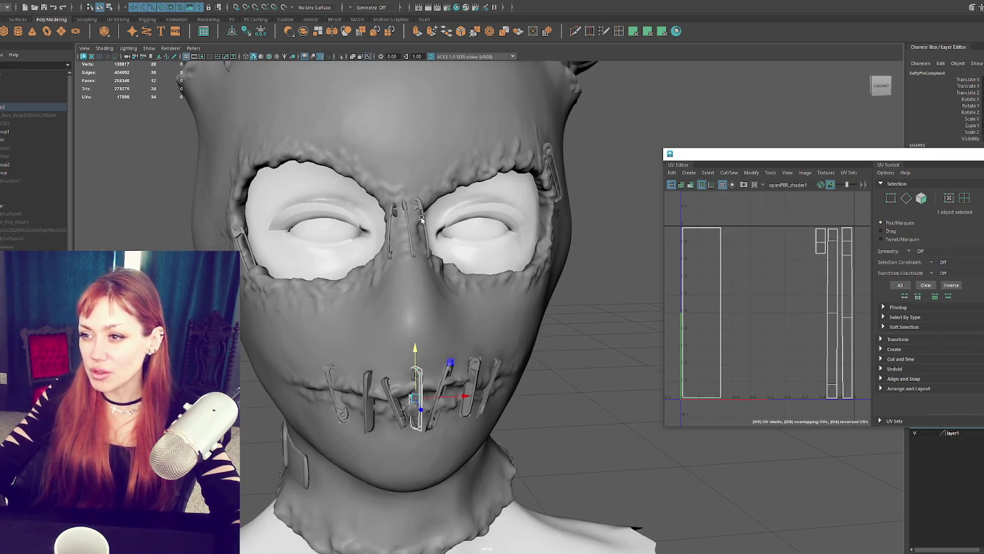
Select the safety pin beside the nose, view the eye up close, then dismiss the project launcher
{"action": "left_click_drag", "start_coordinate": [569, 188], "coordinate": [519, 193], "text": "alt"}
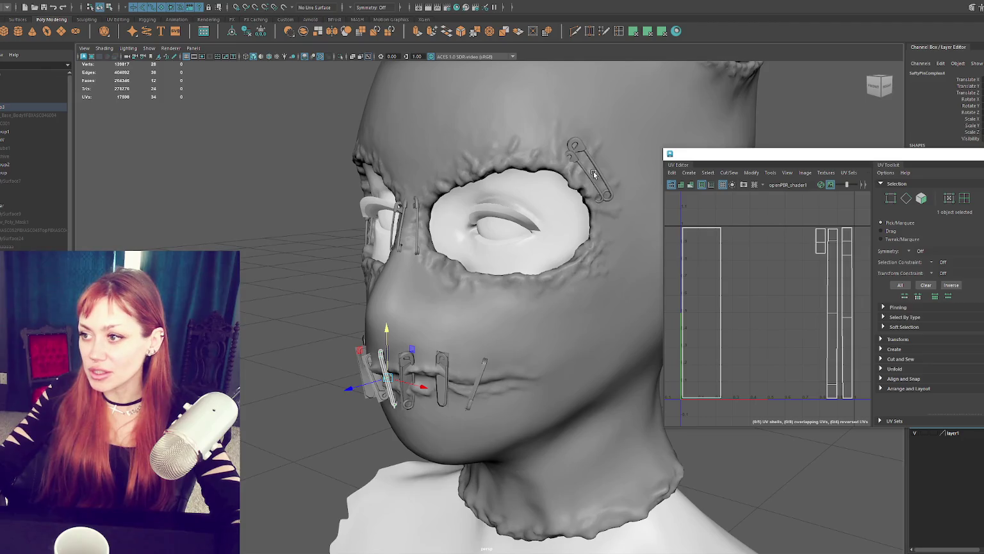
{"action": "left_click", "coordinate": [392, 218]}
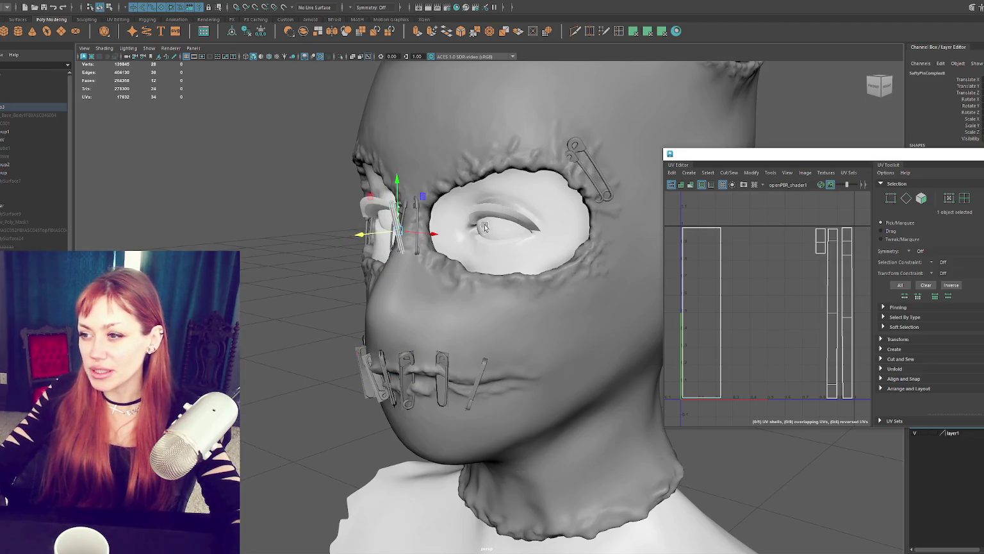
{"action": "mouse_move", "coordinate": [402, 218]}
{"action": "left_mouse_down", "text": "alt"}
{"action": "mouse_move", "coordinate": [509, 251]}
{"action": "mouse_move", "coordinate": [436, 248]}
{"action": "left_mouse_up", "text": "alt"}
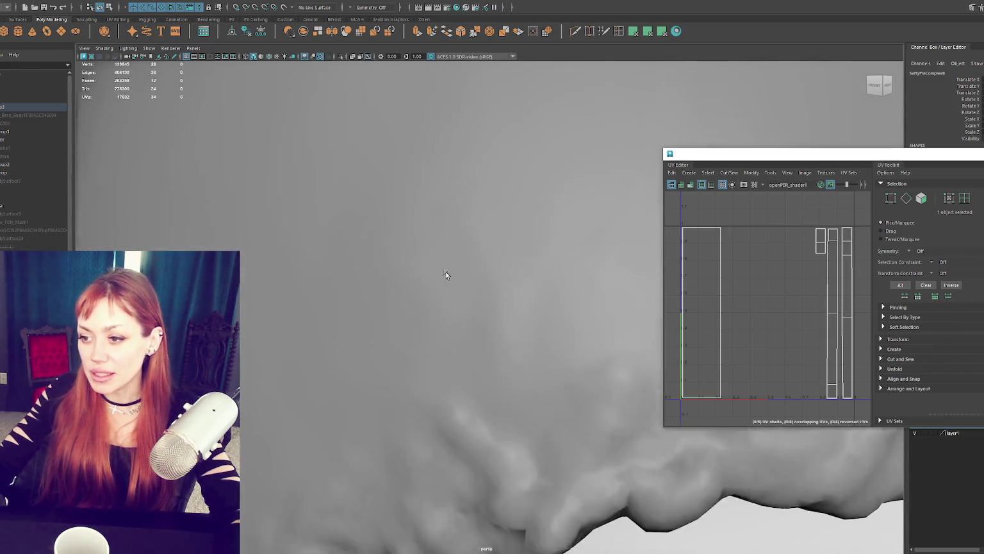
{"action": "mouse_move", "coordinate": [359, 312]}
{"action": "left_mouse_down", "text": "alt"}
{"action": "mouse_move", "coordinate": [391, 296]}
{"action": "mouse_move", "coordinate": [257, 353]}
{"action": "left_mouse_up", "text": "alt"}
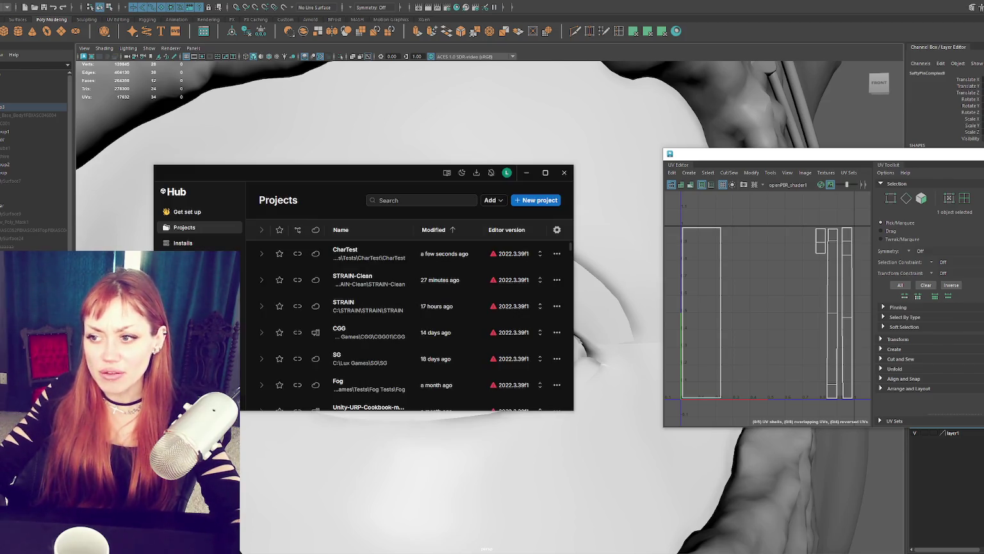
{"action": "left_click", "coordinate": [561, 175]}
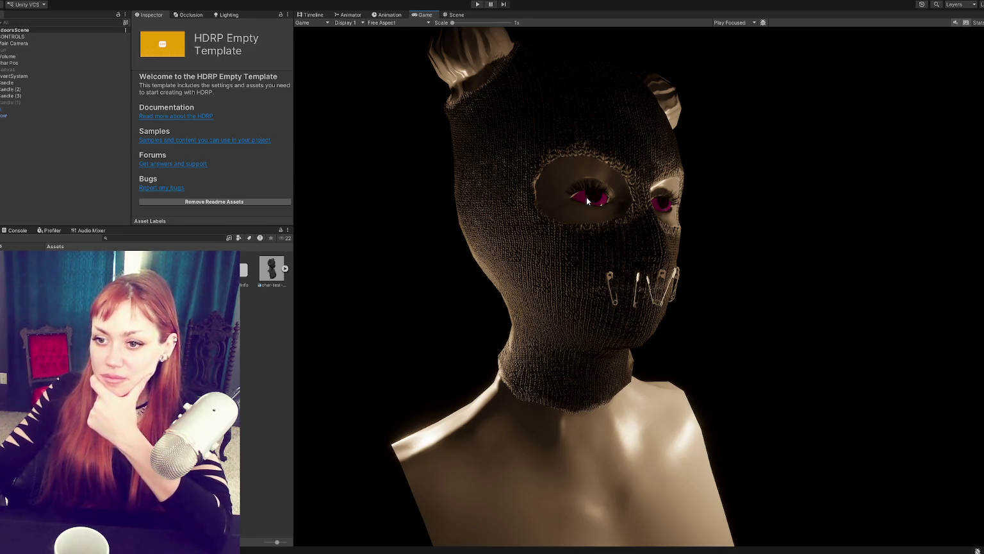
In the Scene view, select Eyes and Fix its material's missing Diffusion Profile
{"action": "left_click", "coordinate": [452, 15]}
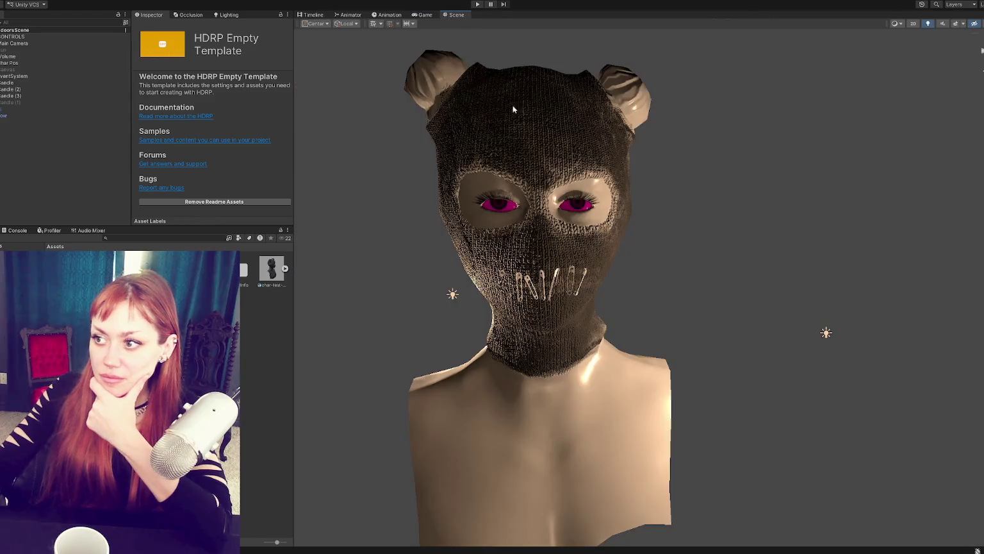
{"action": "left_click", "coordinate": [507, 202]}
{"action": "scroll", "coordinate": [213, 177], "scroll_direction": "down", "scroll_amount": 3}
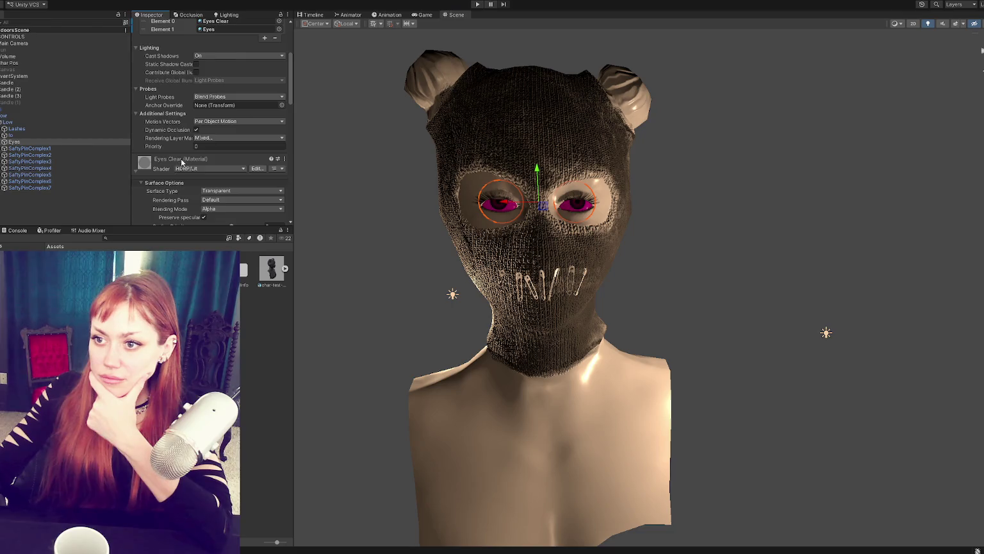
{"action": "scroll", "coordinate": [182, 162], "scroll_direction": "down", "scroll_amount": 3}
{"action": "scroll", "coordinate": [177, 170], "scroll_direction": "down", "scroll_amount": 3}
{"action": "scroll", "coordinate": [169, 181], "scroll_direction": "down", "scroll_amount": 3}
{"action": "scroll", "coordinate": [168, 184], "scroll_direction": "down", "scroll_amount": 3}
{"action": "scroll", "coordinate": [212, 163], "scroll_direction": "down", "scroll_amount": 3}
{"action": "scroll", "coordinate": [238, 152], "scroll_direction": "down", "scroll_amount": 3}
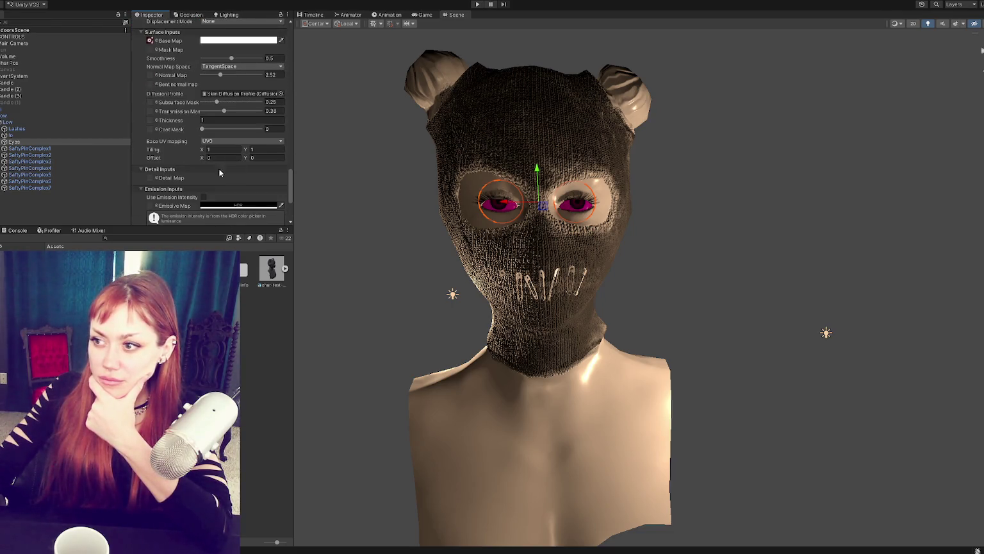
{"action": "left_click", "coordinate": [266, 95]}
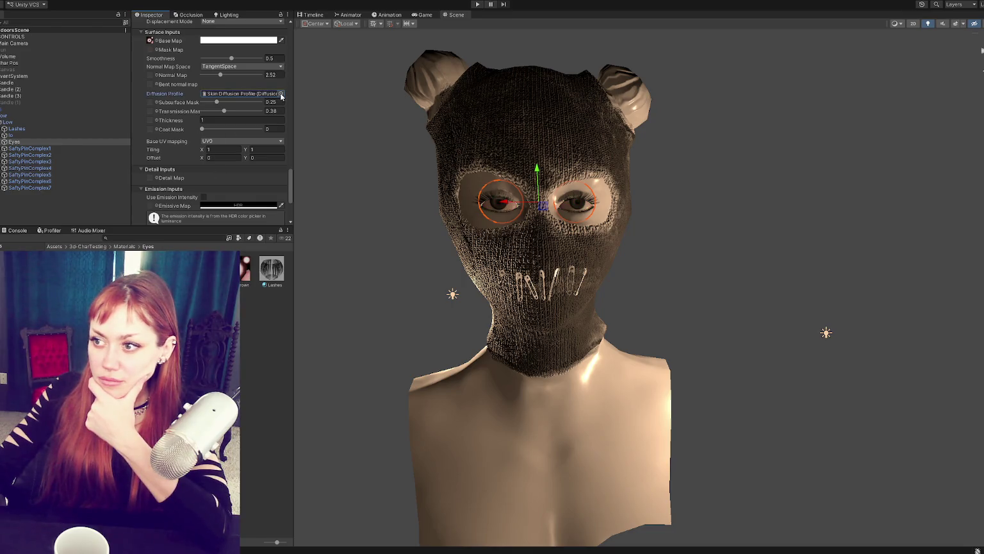
Deselect the eyes, view the side of the head, and select the Low head object
{"action": "left_click", "coordinate": [334, 300]}
{"action": "scroll", "coordinate": [335, 300], "scroll_direction": "up", "scroll_amount": 2}
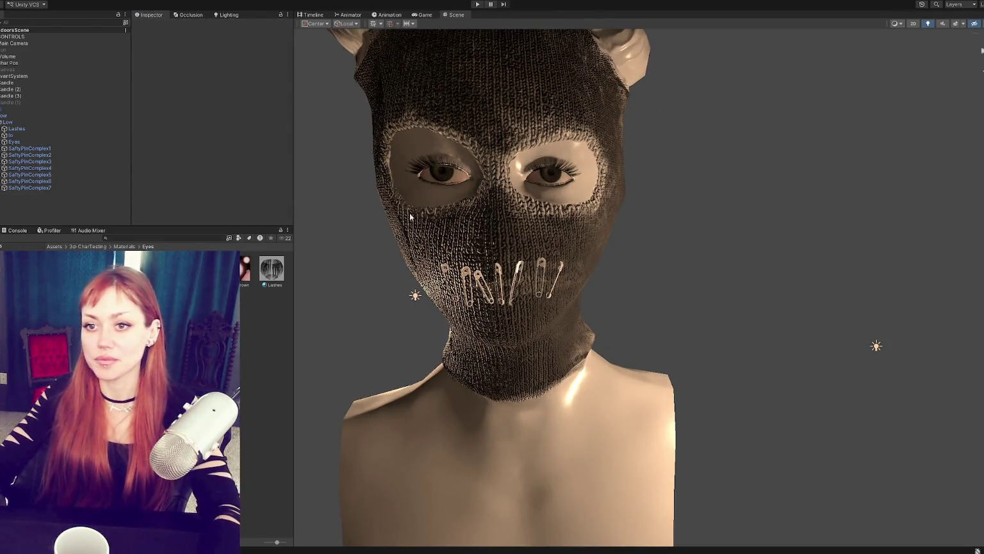
{"action": "left_click_drag", "start_coordinate": [410, 217], "coordinate": [531, 179], "text": "alt"}
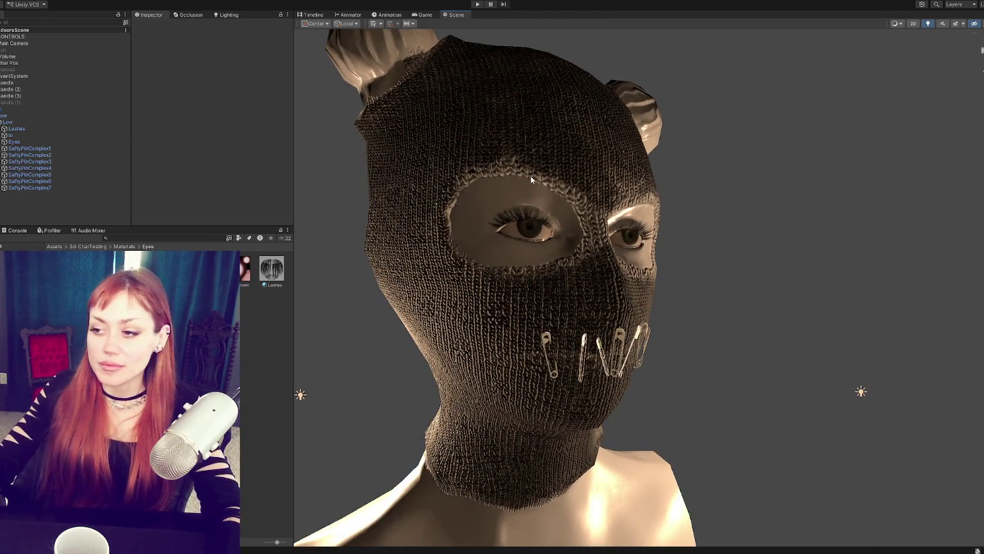
{"action": "left_click", "coordinate": [22, 114]}
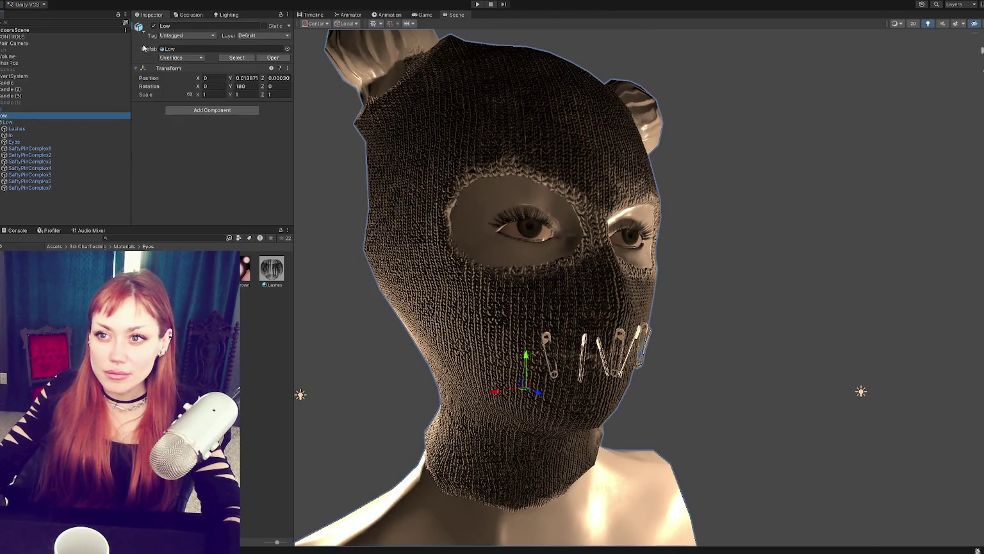
Deactivate the Low head, activate the Hi head and frame it
{"action": "left_click", "coordinate": [153, 26]}
{"action": "left_click", "coordinate": [9, 109]}
{"action": "left_click", "coordinate": [153, 26]}
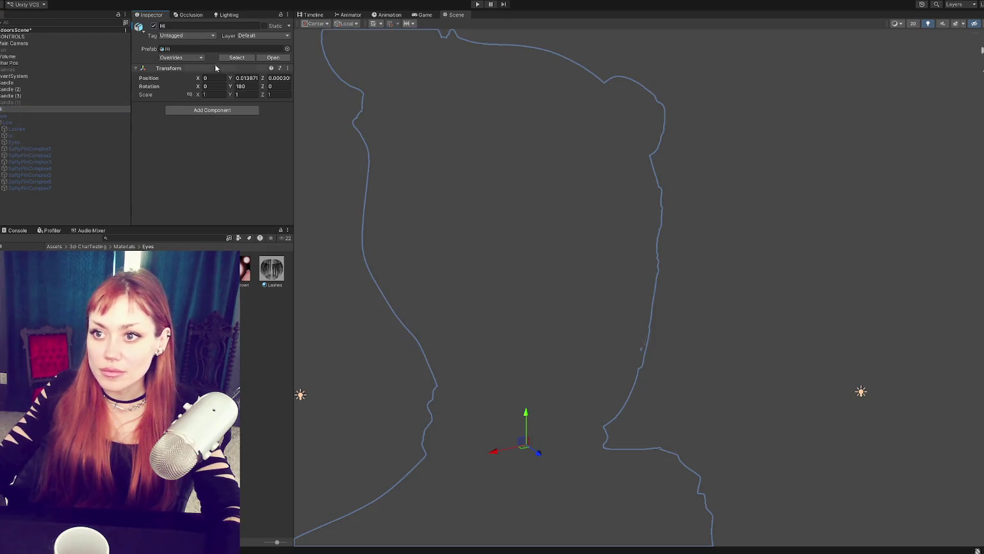
{"action": "key", "text": "f"}
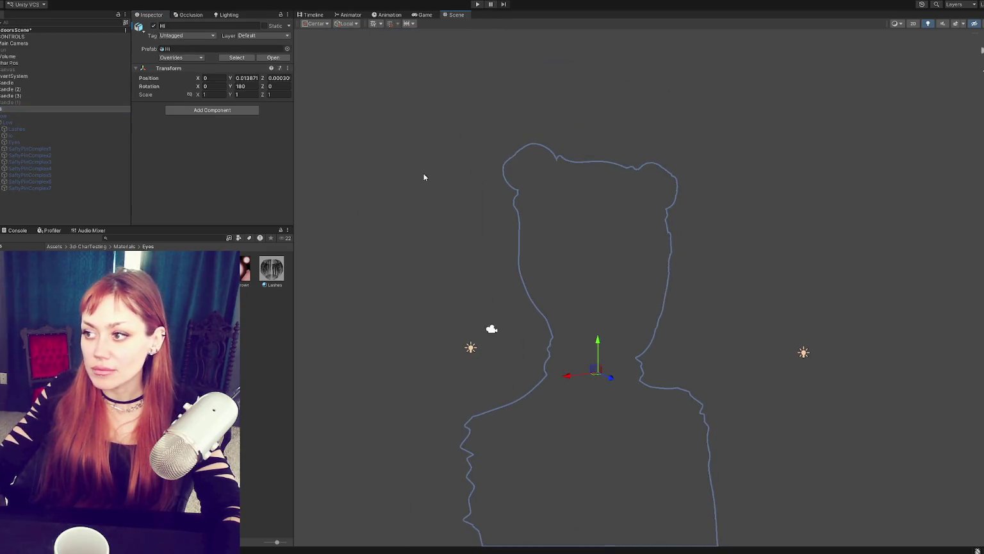
Orbit and pan around the high-poly head to inspect the face from front and side
{"action": "scroll", "coordinate": [610, 179], "scroll_direction": "up", "scroll_amount": 2}
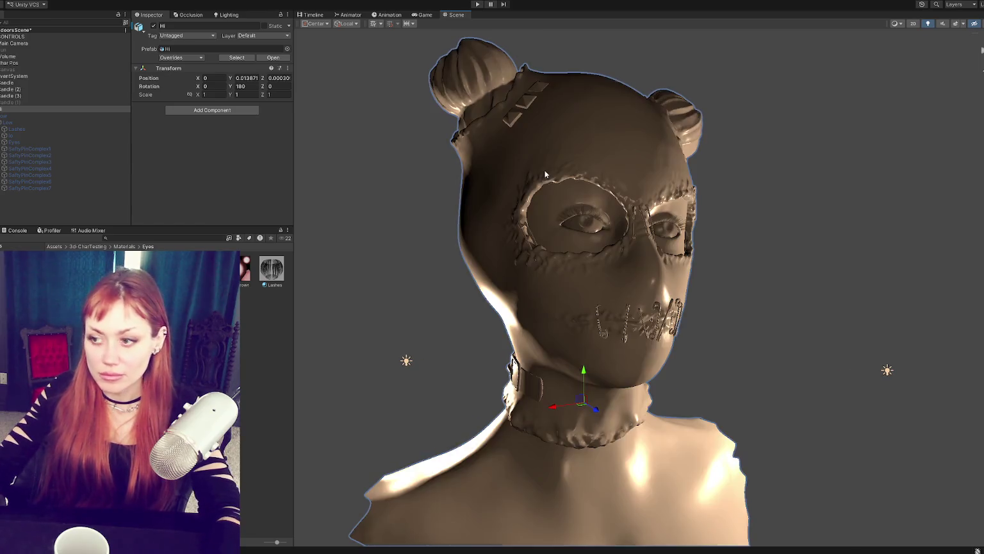
{"action": "mouse_move", "coordinate": [546, 174]}
{"action": "left_mouse_down", "text": "alt"}
{"action": "mouse_move", "coordinate": [617, 206]}
{"action": "mouse_move", "coordinate": [647, 207]}
{"action": "left_mouse_up", "text": "alt"}
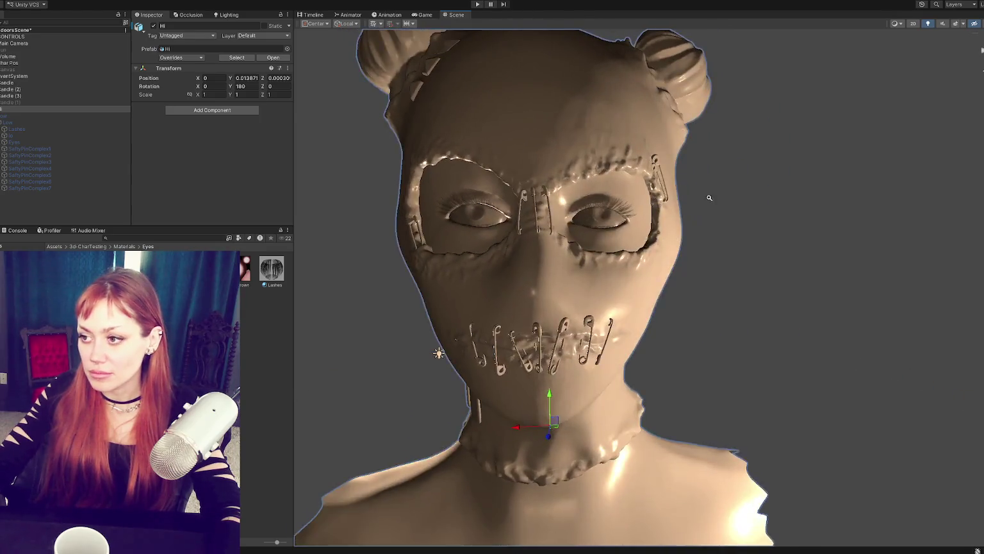
{"action": "scroll", "coordinate": [648, 207], "scroll_direction": "down", "scroll_amount": 3}
{"action": "scroll", "coordinate": [765, 209], "scroll_direction": "up", "scroll_amount": 5}
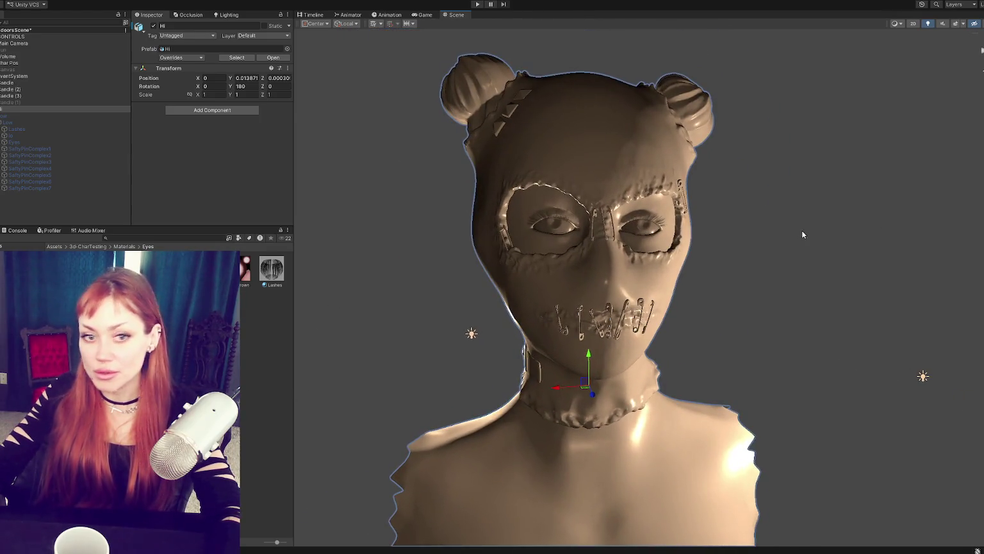
{"action": "left_click_drag", "start_coordinate": [823, 220], "coordinate": [824, 214], "text": "alt"}
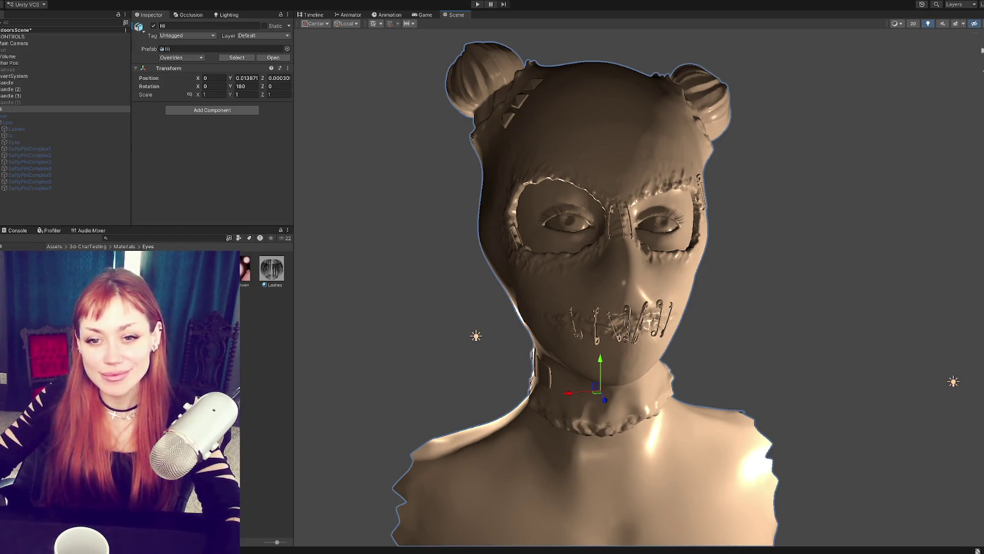
{"action": "middle_click_drag", "start_coordinate": [558, 215], "coordinate": [545, 229]}
{"action": "left_click_drag", "start_coordinate": [545, 229], "coordinate": [600, 233], "text": "alt"}
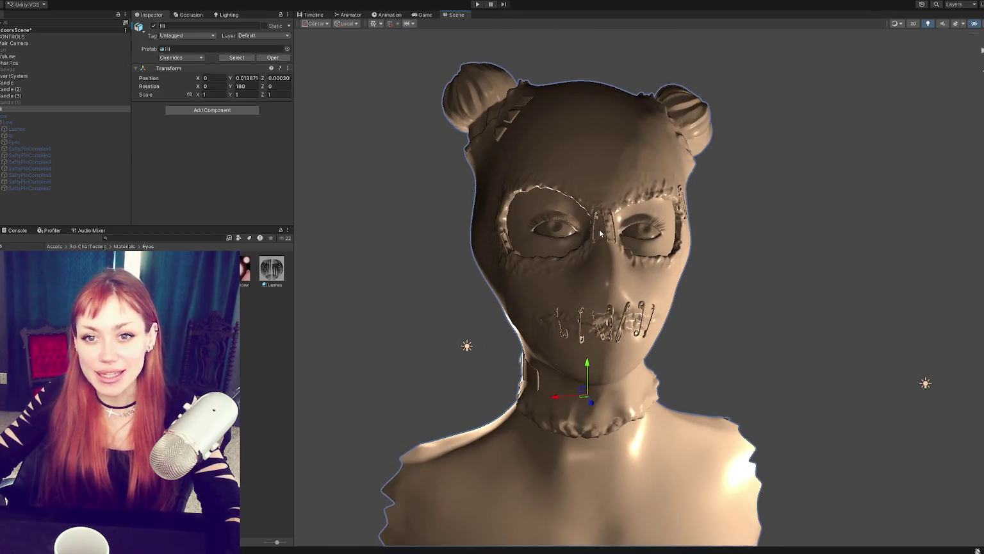
{"action": "mouse_move", "coordinate": [537, 214]}
{"action": "left_mouse_down", "text": "alt"}
{"action": "mouse_move", "coordinate": [430, 171]}
{"action": "mouse_move", "coordinate": [443, 168]}
{"action": "left_mouse_up", "text": "alt"}
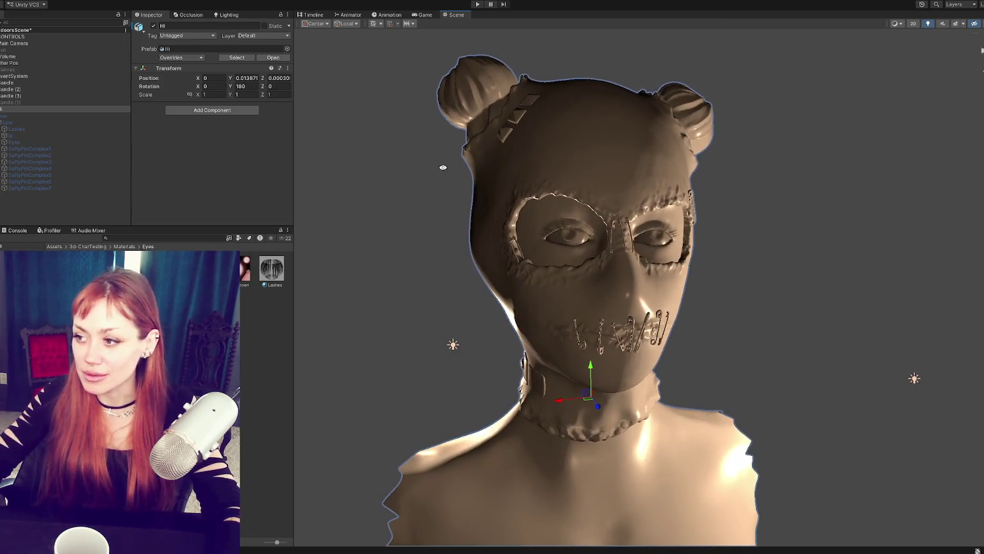
{"action": "left_click", "coordinate": [63, 110]}
{"action": "left_click", "coordinate": [74, 115]}
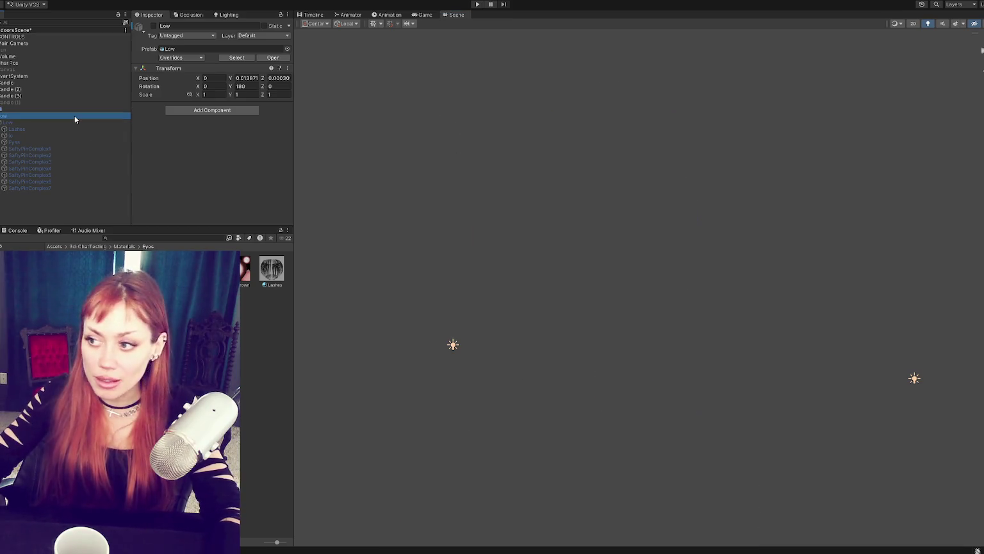
{"action": "left_click", "coordinate": [153, 26]}
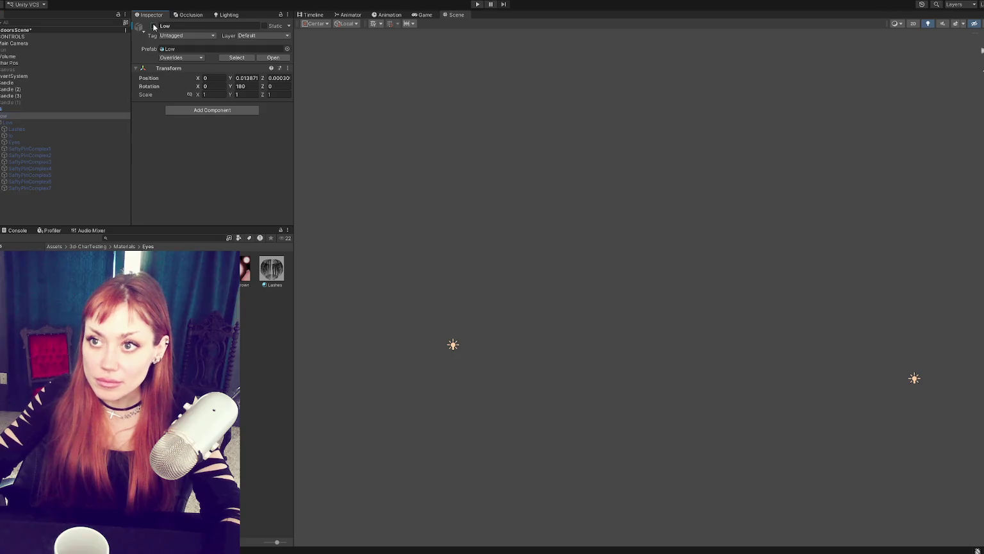
{"action": "left_click", "coordinate": [51, 108]}
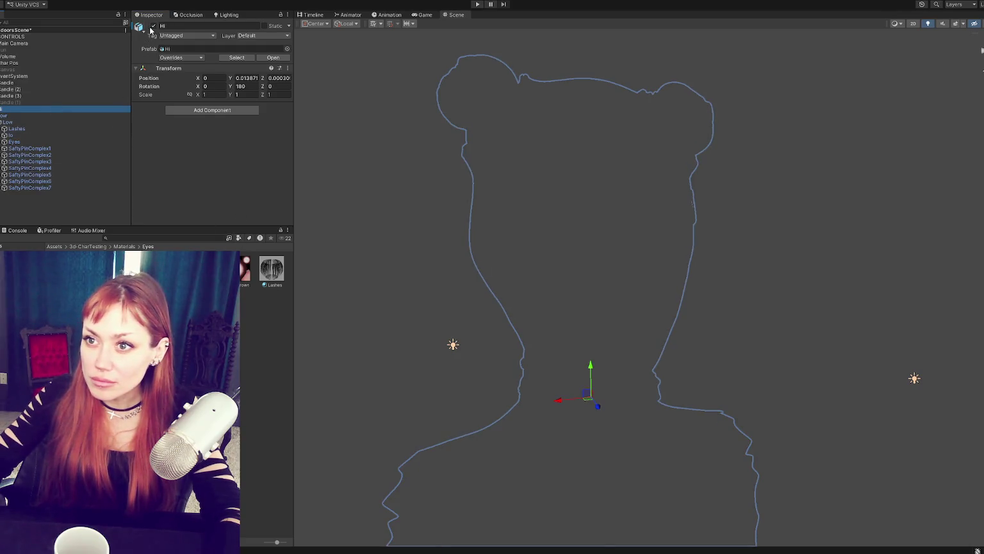
{"action": "left_click", "coordinate": [16, 117]}
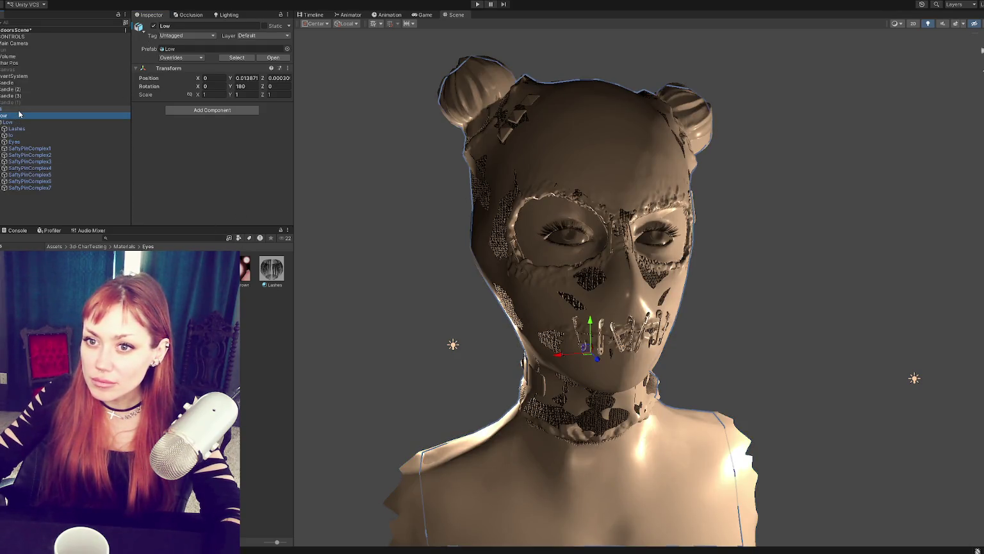
{"action": "left_click", "coordinate": [18, 110]}
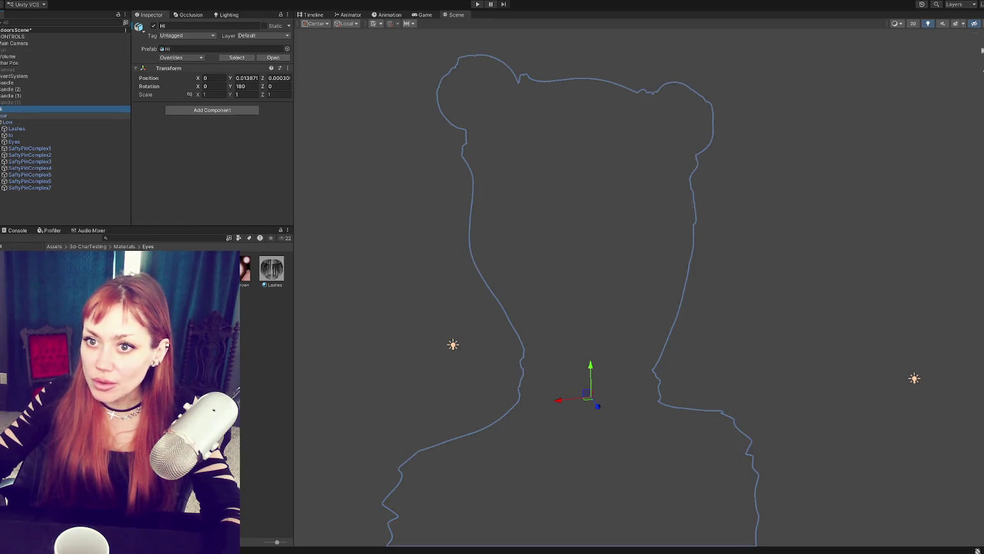
{"action": "left_click", "coordinate": [42, 115]}
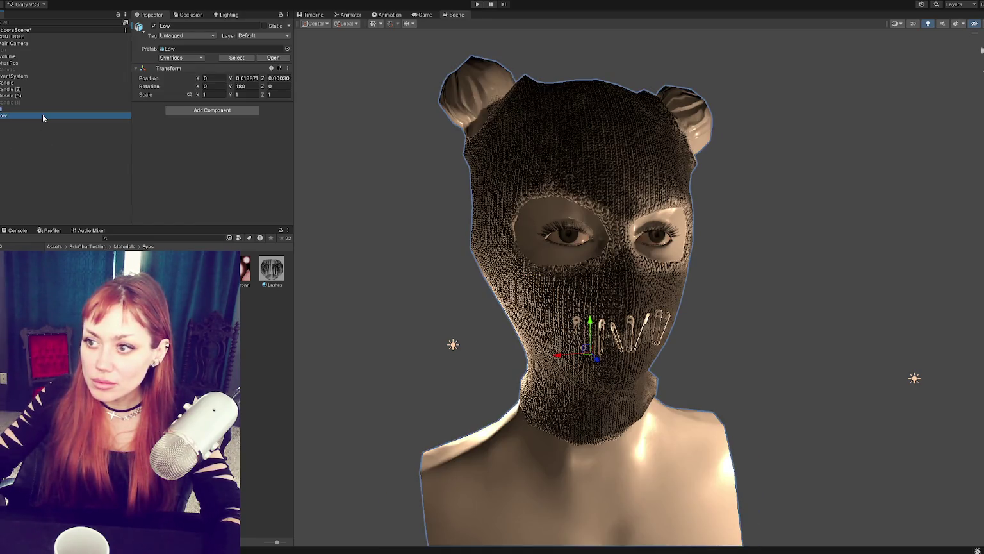
{"action": "left_click", "coordinate": [45, 110]}
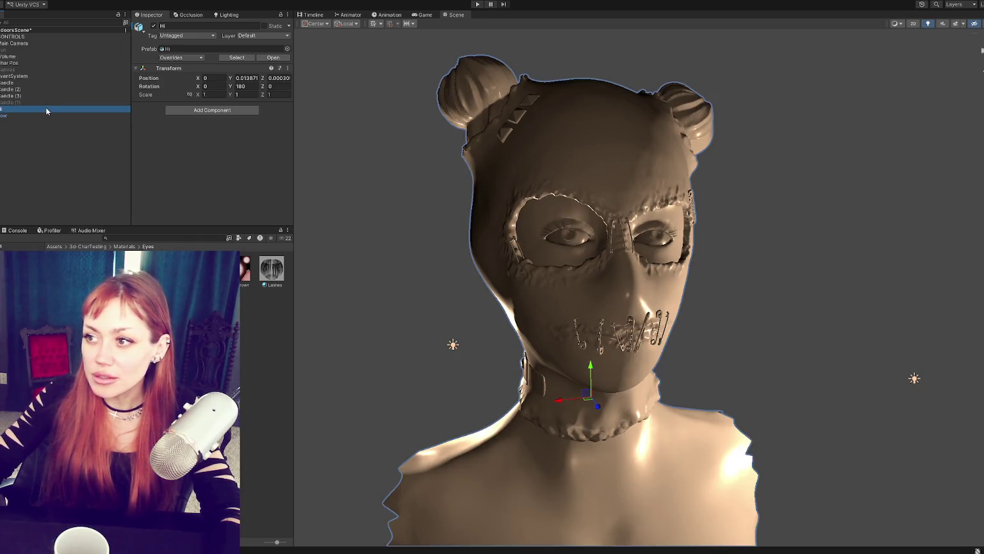
{"action": "left_click", "coordinate": [42, 115]}
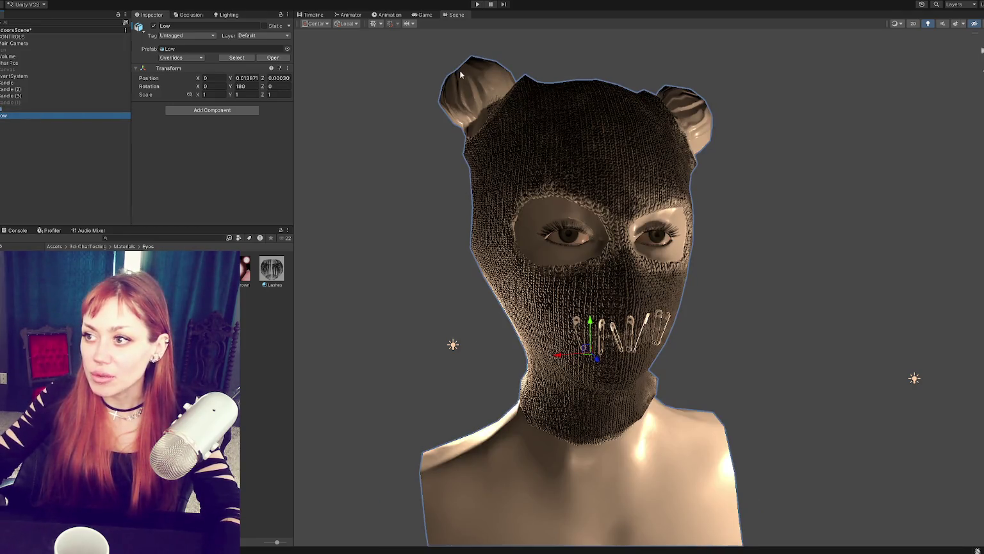
{"action": "left_click_drag", "start_coordinate": [499, 99], "coordinate": [504, 182], "text": "alt"}
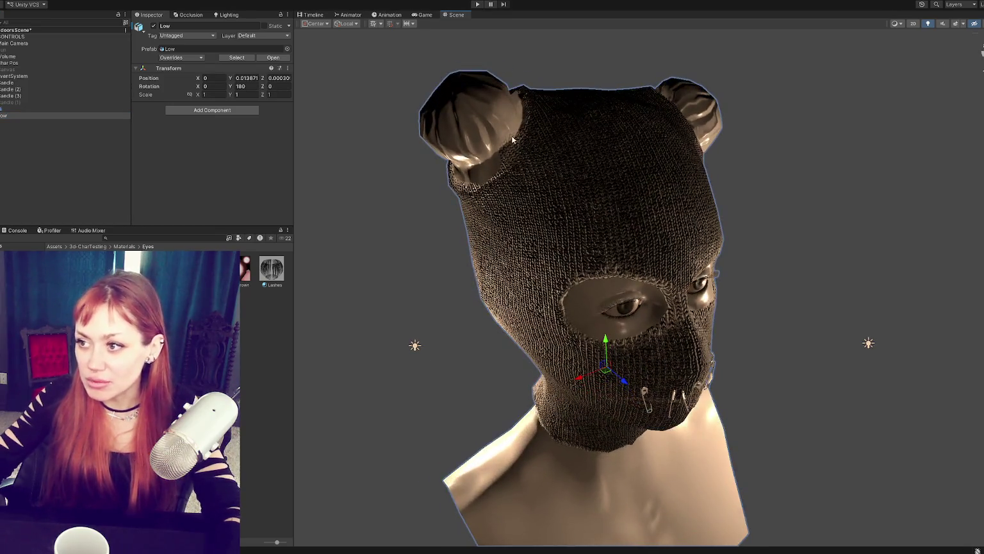
{"action": "scroll", "coordinate": [505, 182], "scroll_direction": "up", "scroll_amount": 3}
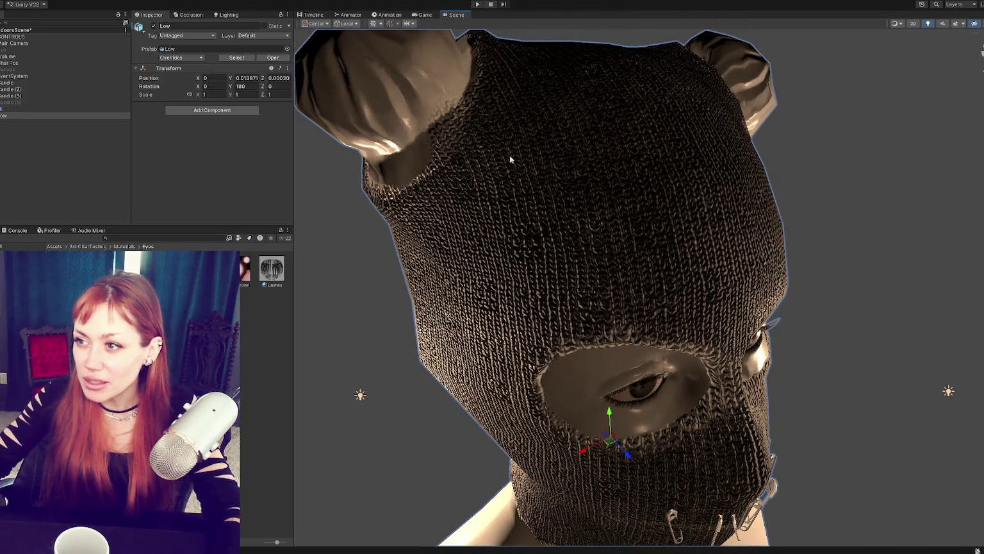
{"action": "left_click_drag", "start_coordinate": [511, 159], "coordinate": [576, 151], "text": "alt"}
{"action": "scroll", "coordinate": [669, 181], "scroll_direction": "down", "scroll_amount": 3}
{"action": "scroll", "coordinate": [668, 181], "scroll_direction": "up", "scroll_amount": 1}
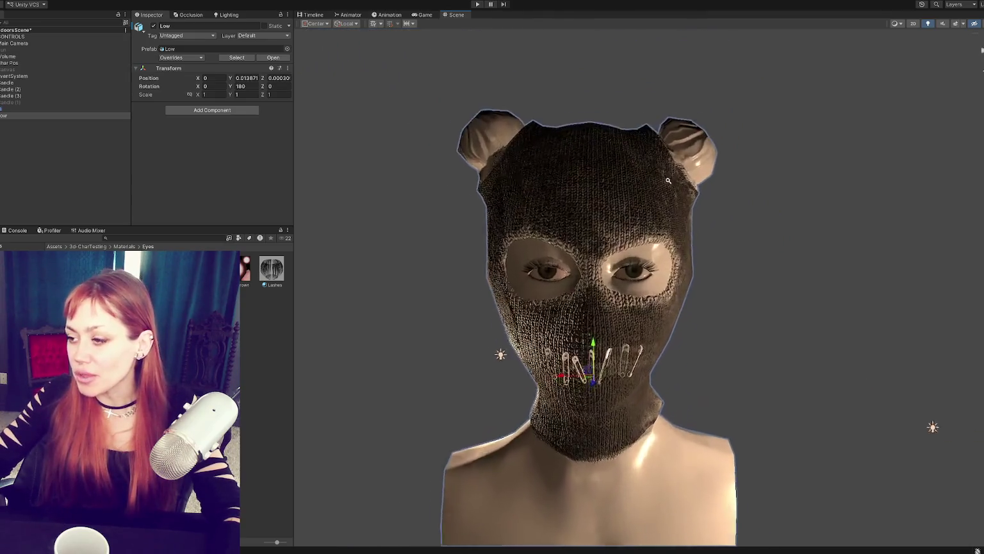
{"action": "scroll", "coordinate": [669, 180], "scroll_direction": "up", "scroll_amount": 5}
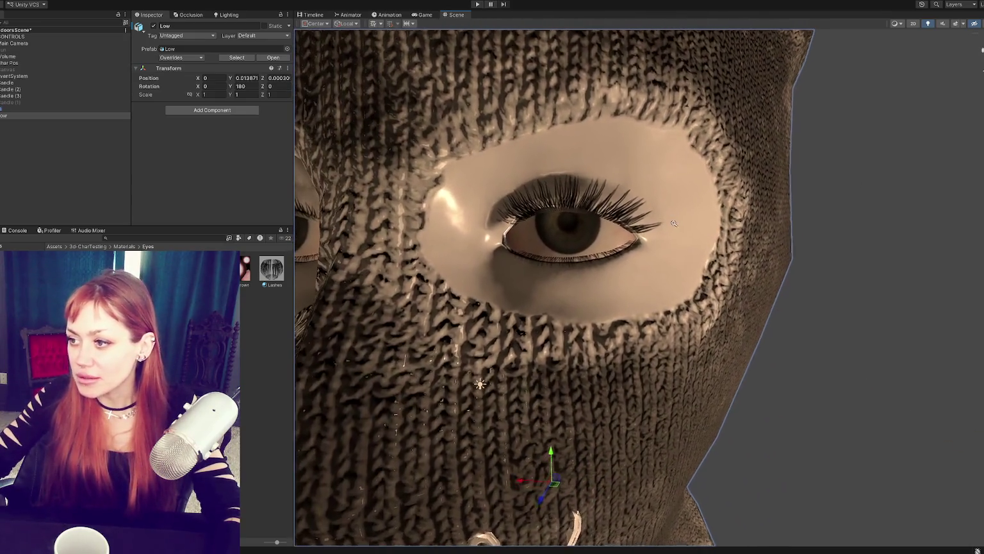
{"action": "scroll", "coordinate": [673, 223], "scroll_direction": "up", "scroll_amount": 3}
{"action": "scroll", "coordinate": [705, 223], "scroll_direction": "up", "scroll_amount": 1}
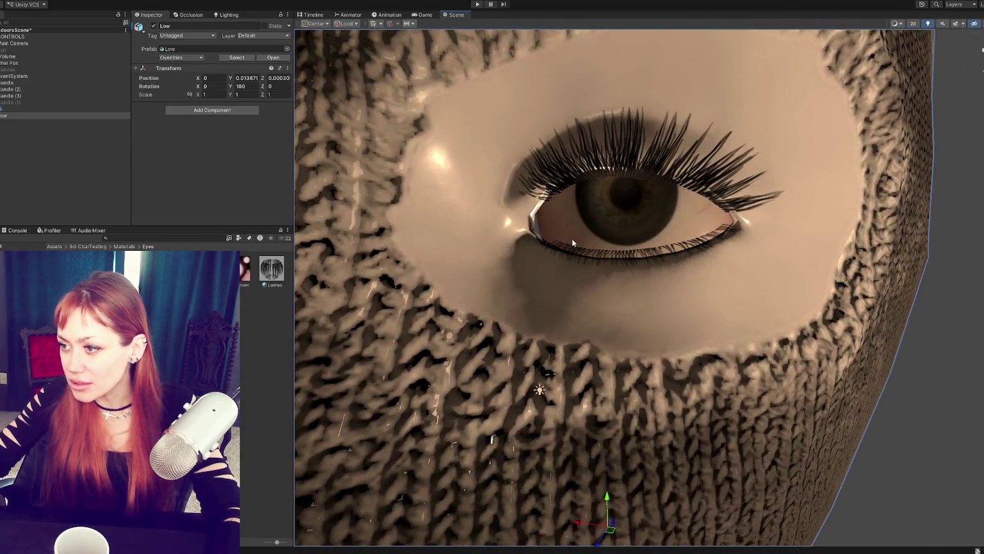
{"action": "left_click_drag", "start_coordinate": [551, 200], "coordinate": [523, 220], "text": "alt"}
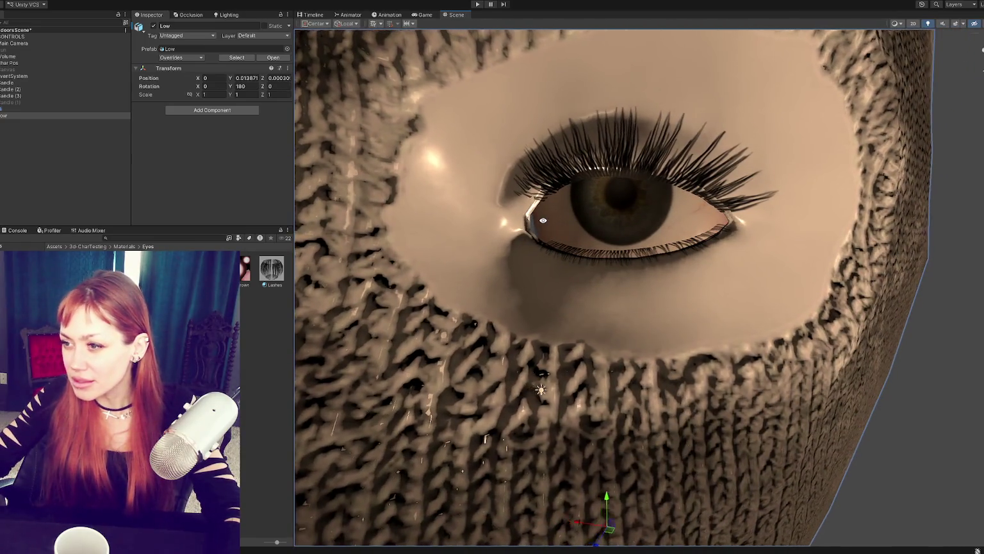
{"action": "mouse_move", "coordinate": [424, 229]}
{"action": "left_mouse_down", "text": "alt"}
{"action": "mouse_move", "coordinate": [535, 265]}
{"action": "mouse_move", "coordinate": [592, 263]}
{"action": "mouse_move", "coordinate": [568, 231]}
{"action": "left_mouse_up", "text": "alt"}
{"action": "scroll", "coordinate": [603, 251], "scroll_direction": "up", "scroll_amount": 1}
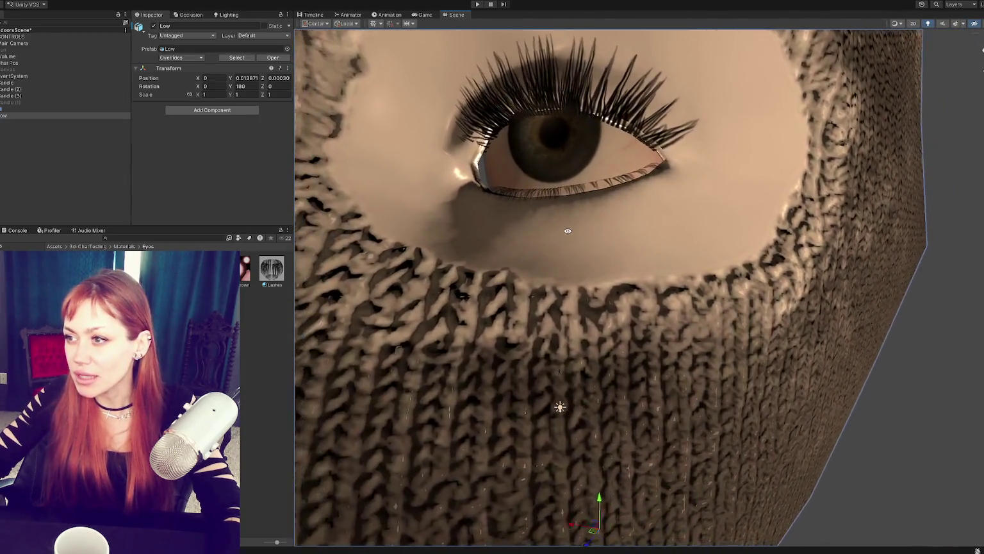
{"action": "left_click_drag", "start_coordinate": [568, 231], "coordinate": [583, 243], "text": "alt"}
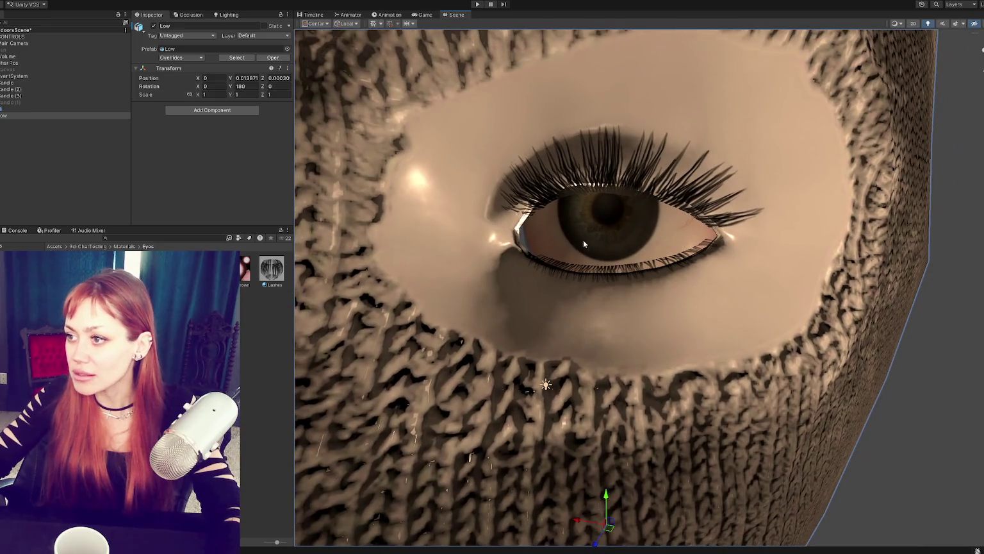
{"action": "left_click", "coordinate": [605, 191]}
{"action": "left_click", "coordinate": [678, 239]}
{"action": "scroll", "coordinate": [690, 238], "scroll_direction": "down", "scroll_amount": 5}
{"action": "scroll", "coordinate": [705, 224], "scroll_direction": "up", "scroll_amount": 1}
{"action": "scroll", "coordinate": [718, 211], "scroll_direction": "up", "scroll_amount": 3}
{"action": "scroll", "coordinate": [729, 204], "scroll_direction": "up", "scroll_amount": 2}
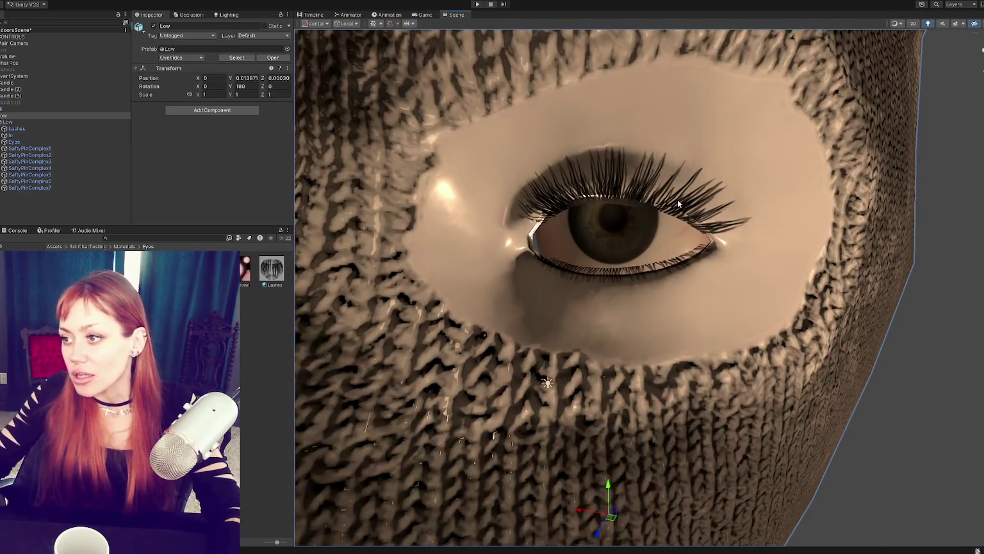
{"action": "scroll", "coordinate": [678, 200], "scroll_direction": "down", "scroll_amount": 3}
{"action": "scroll", "coordinate": [693, 195], "scroll_direction": "down", "scroll_amount": 3}
{"action": "scroll", "coordinate": [718, 191], "scroll_direction": "up", "scroll_amount": 1}
{"action": "scroll", "coordinate": [743, 185], "scroll_direction": "up", "scroll_amount": 3}
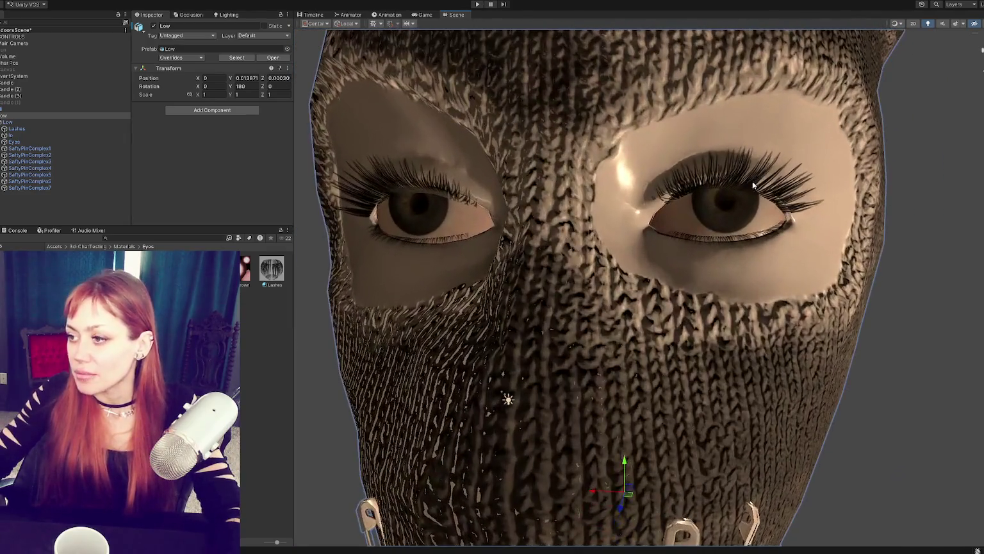
{"action": "scroll", "coordinate": [753, 181], "scroll_direction": "down", "scroll_amount": 2}
{"action": "mouse_move", "coordinate": [721, 207]}
{"action": "left_mouse_down", "text": "alt"}
{"action": "mouse_move", "coordinate": [767, 222]}
{"action": "mouse_move", "coordinate": [758, 220]}
{"action": "left_mouse_up", "text": "alt"}
{"action": "scroll", "coordinate": [756, 237], "scroll_direction": "down", "scroll_amount": 2}
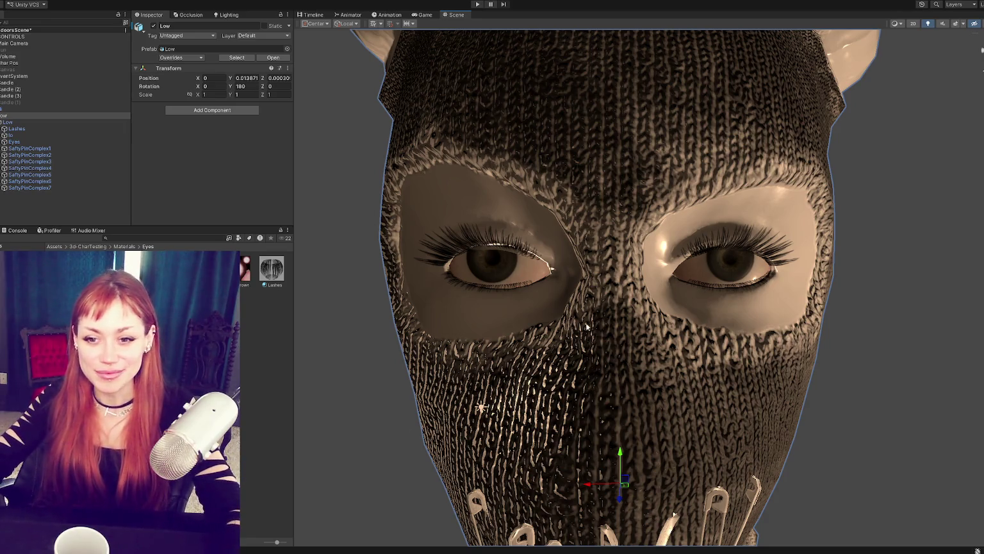
{"action": "scroll", "coordinate": [591, 305], "scroll_direction": "down", "scroll_amount": 2}
{"action": "scroll", "coordinate": [591, 305], "scroll_direction": "down", "scroll_amount": 2}
{"action": "scroll", "coordinate": [590, 305], "scroll_direction": "down", "scroll_amount": 3}
{"action": "left_click_drag", "start_coordinate": [591, 306], "coordinate": [561, 300], "text": "alt"}
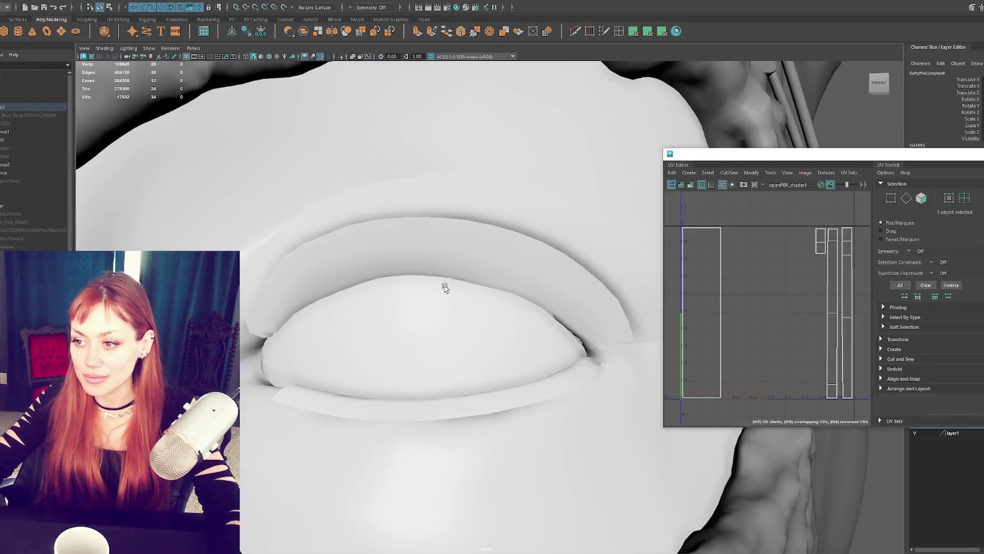
Select the eyelid mesh and check it in wireframe before returning to textured display
{"action": "left_click", "coordinate": [445, 287]}
{"action": "key", "text": "4"}
{"action": "left_click_drag", "start_coordinate": [466, 299], "coordinate": [450, 302], "text": "alt"}
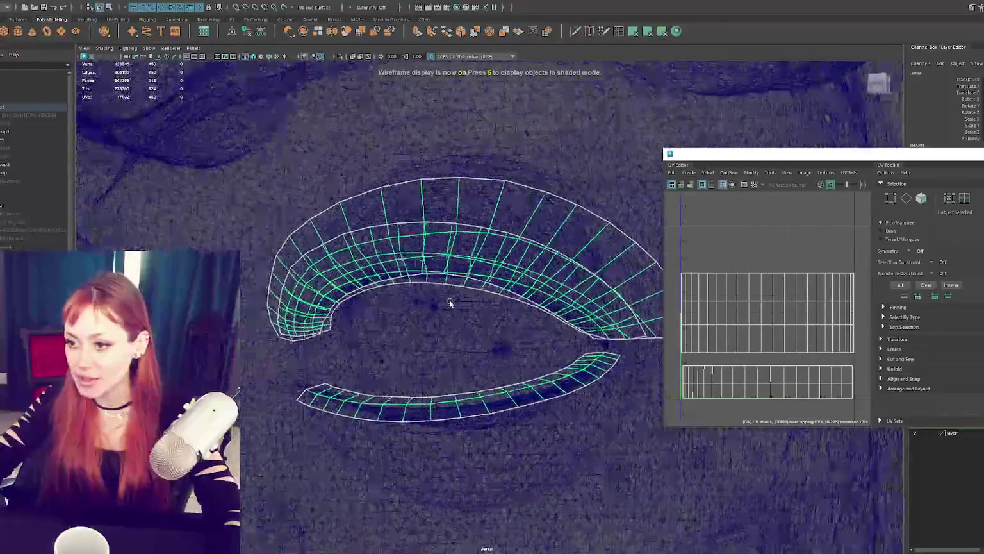
{"action": "key", "text": "6"}
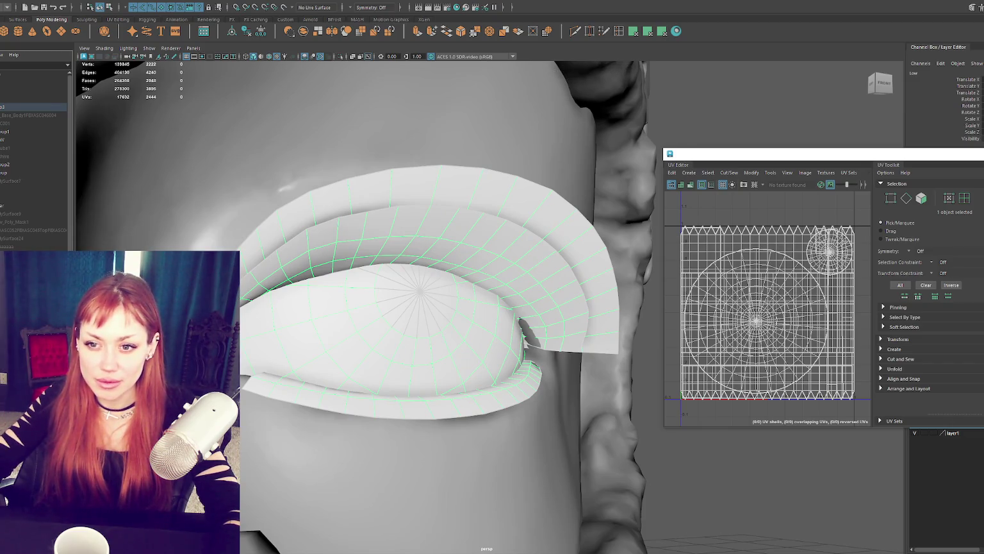
Rearrange objects in the Outliner, select the head mesh and turn toward the front of the eye
{"action": "left_click", "coordinate": [577, 449], "text": "shift"}
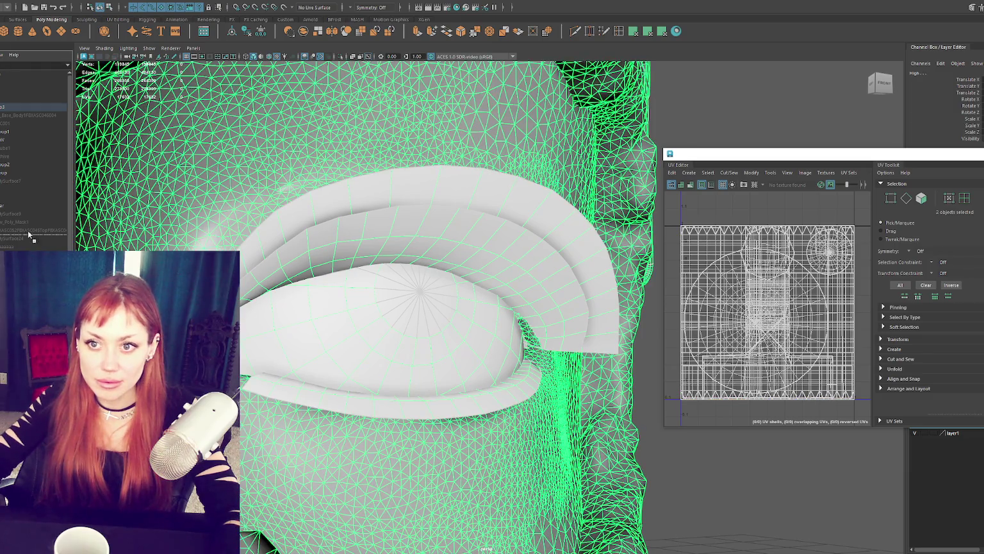
{"action": "left_click_drag", "start_coordinate": [17, 101], "coordinate": [6, 112]}
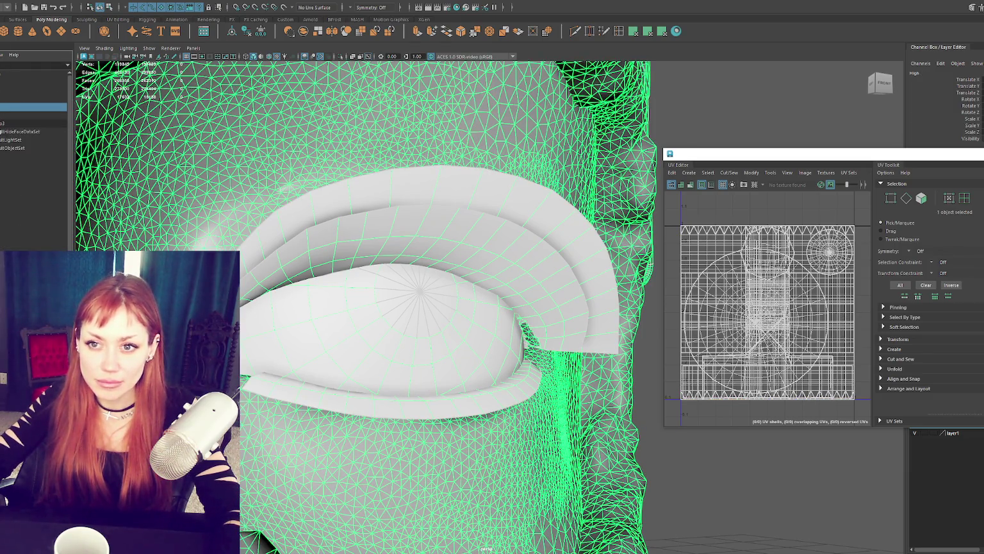
{"action": "left_click", "coordinate": [32, 123]}
{"action": "left_click", "coordinate": [3, 115]}
{"action": "key", "text": "ctrl+1"}
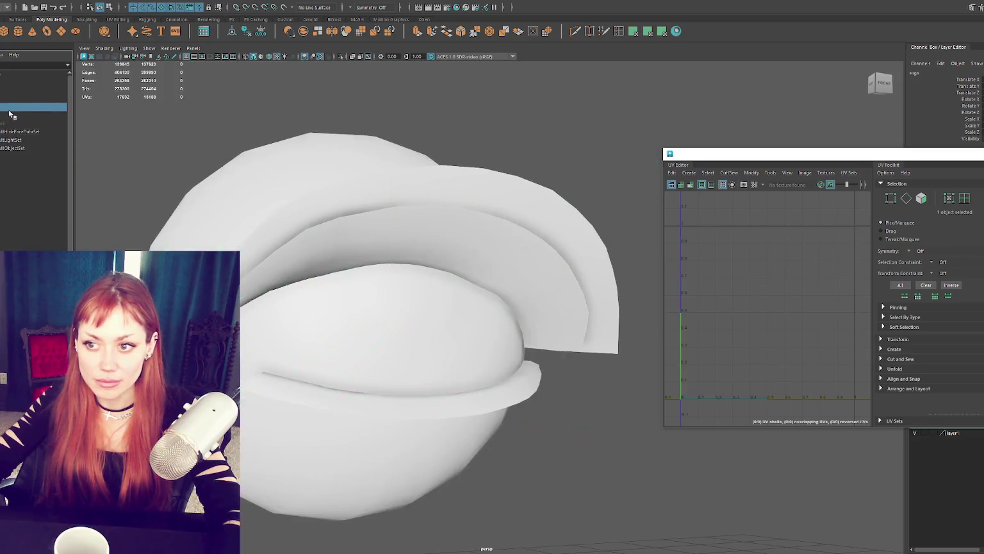
{"action": "left_click", "coordinate": [132, 114]}
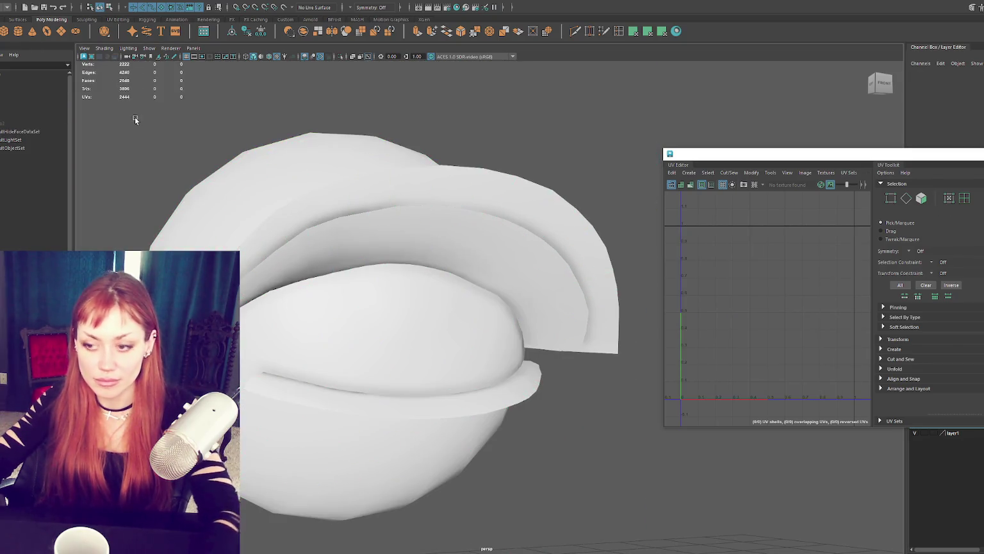
{"action": "left_click", "coordinate": [14, 127]}
{"action": "left_click", "coordinate": [16, 133]}
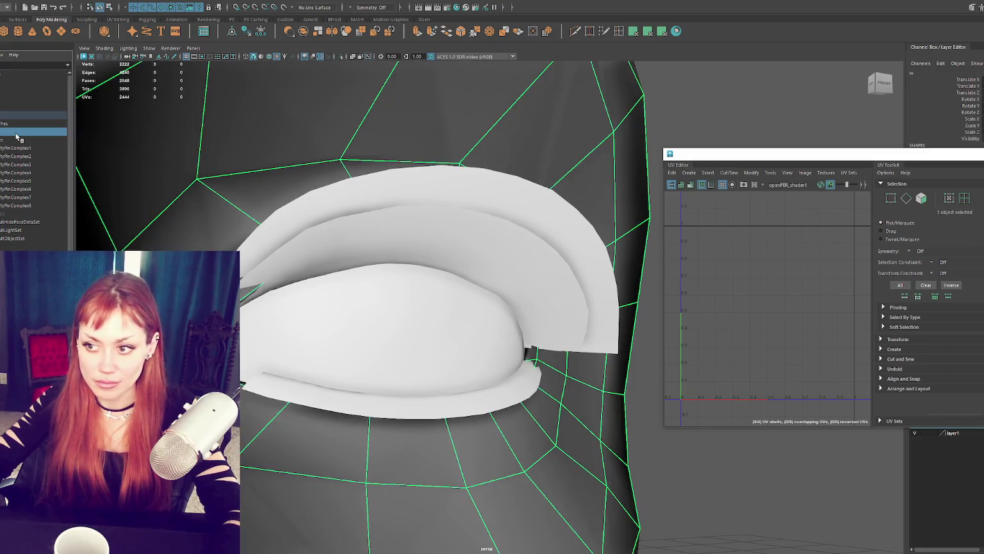
{"action": "left_click_drag", "start_coordinate": [334, 218], "coordinate": [280, 320], "text": "alt"}
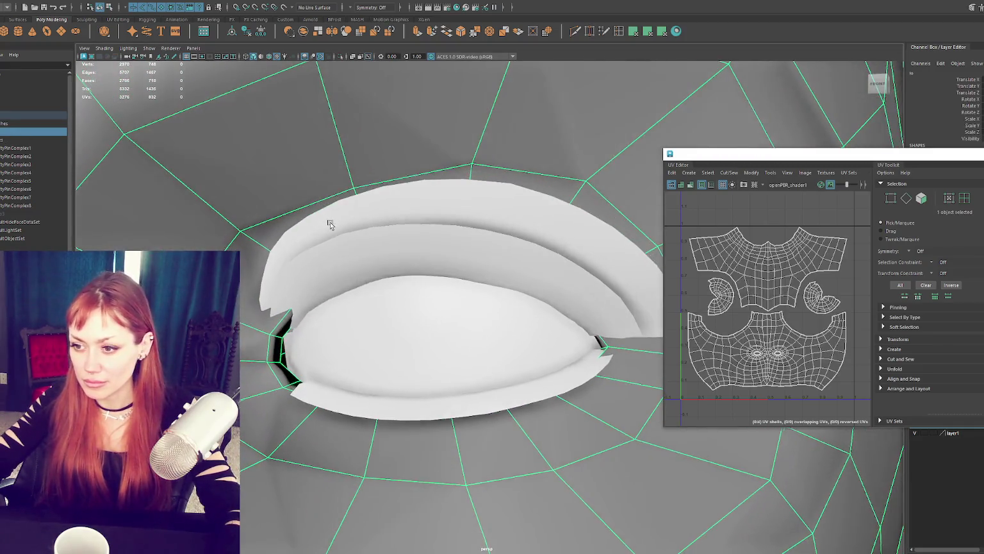
Select the edge loop around the eye and pull it to reshape the lower lid
{"action": "right_click_drag", "start_coordinate": [280, 320], "coordinate": [280, 266]}
{"action": "double_click", "coordinate": [282, 350]}
{"action": "key", "text": "4"}
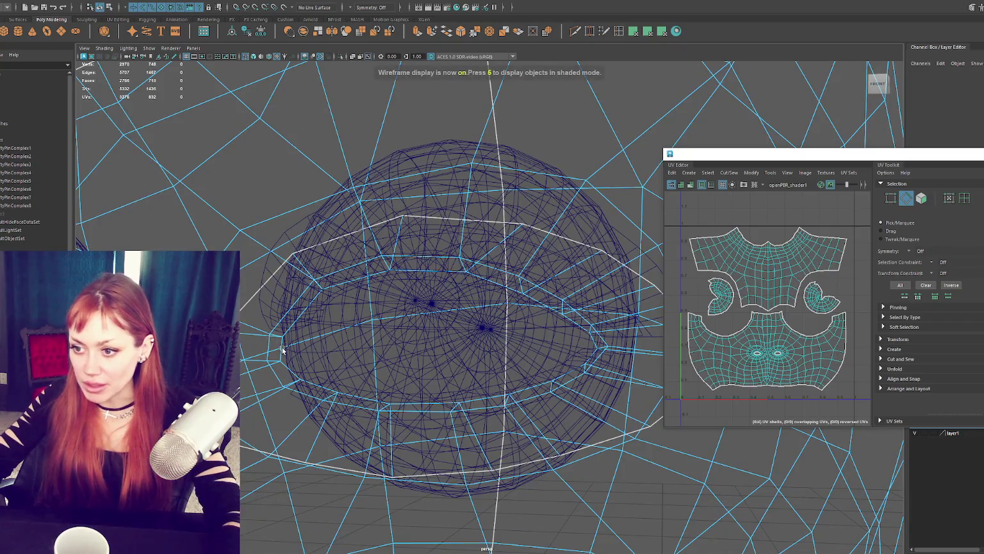
{"action": "key", "text": "5"}
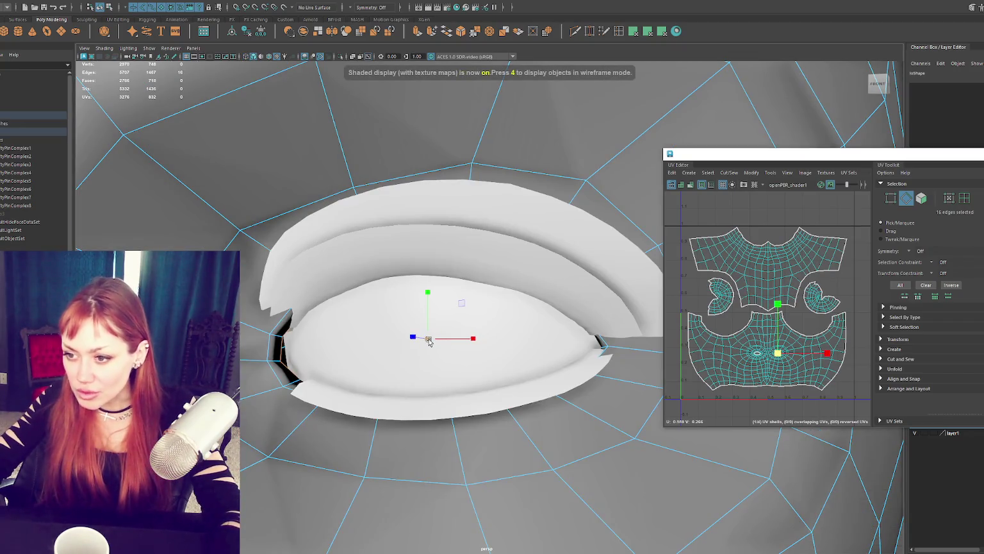
{"action": "left_click_drag", "start_coordinate": [428, 341], "coordinate": [403, 348]}
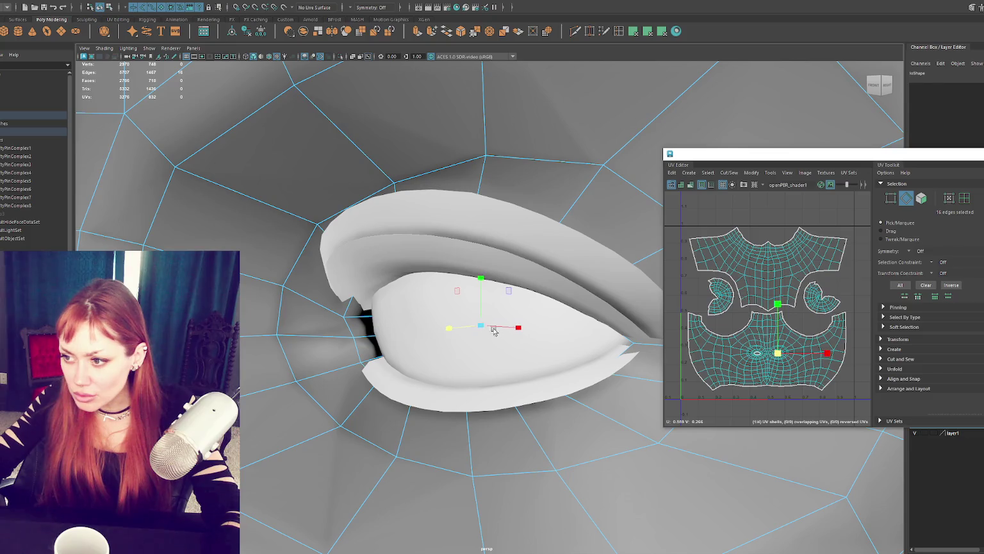
{"action": "left_click_drag", "start_coordinate": [477, 327], "coordinate": [424, 351], "text": "alt"}
{"action": "mouse_move", "coordinate": [481, 326]}
{"action": "left_mouse_down", "text": "alt"}
{"action": "mouse_move", "coordinate": [398, 334]}
{"action": "mouse_move", "coordinate": [308, 296]}
{"action": "mouse_move", "coordinate": [372, 296]}
{"action": "mouse_move", "coordinate": [299, 306]}
{"action": "left_mouse_up", "text": "alt"}
{"action": "mouse_move", "coordinate": [298, 306]}
{"action": "right_mouse_down", "text": "alt"}
{"action": "mouse_move", "coordinate": [377, 310]}
{"action": "mouse_move", "coordinate": [334, 298]}
{"action": "right_mouse_up", "text": "alt"}
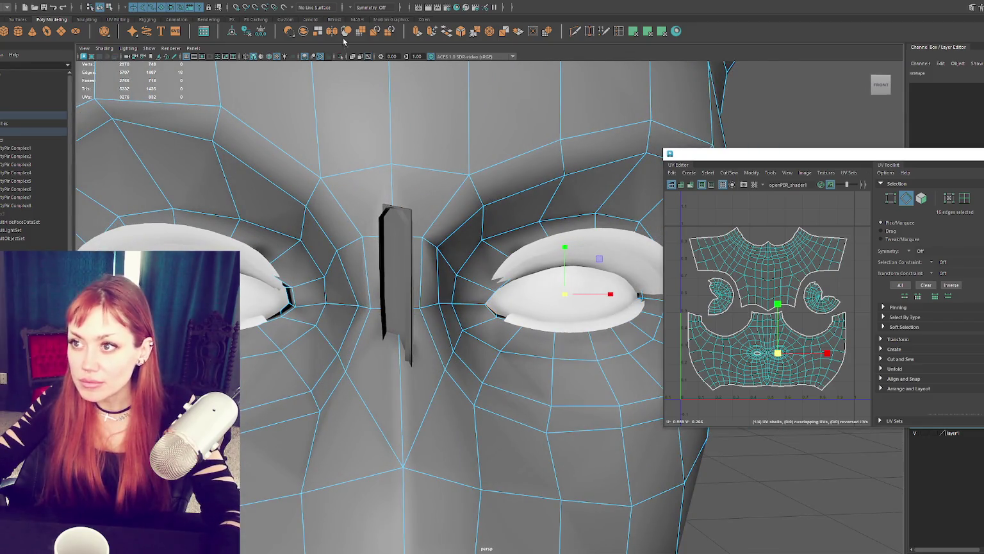
Set Symmetry to Object X, shift the eye loop into place and select the outer eye loop
{"action": "left_click", "coordinate": [351, 9]}
{"action": "left_click", "coordinate": [362, 31]}
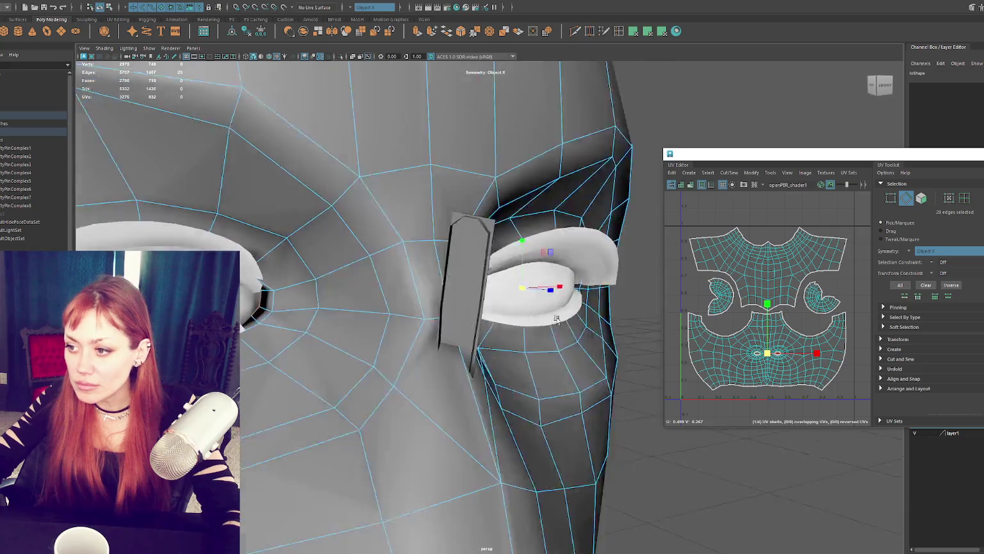
{"action": "mouse_move", "coordinate": [538, 316]}
{"action": "left_mouse_down", "text": "alt"}
{"action": "mouse_move", "coordinate": [573, 321]}
{"action": "mouse_move", "coordinate": [453, 321]}
{"action": "left_mouse_up", "text": "alt"}
{"action": "key", "text": "4"}
{"action": "left_click_drag", "start_coordinate": [584, 310], "coordinate": [622, 302]}
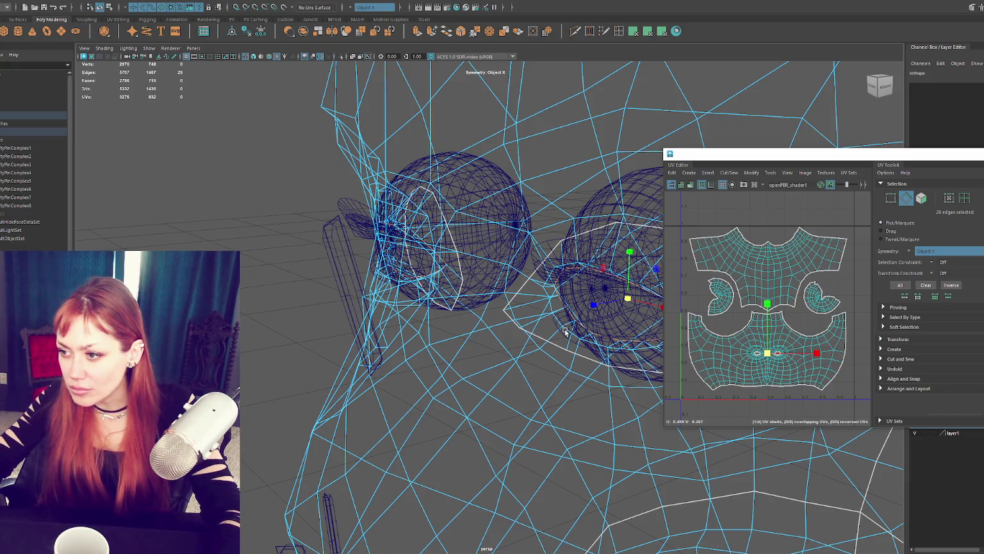
{"action": "mouse_move", "coordinate": [565, 330]}
{"action": "left_mouse_down", "text": "alt"}
{"action": "mouse_move", "coordinate": [609, 278]}
{"action": "mouse_move", "coordinate": [604, 294]}
{"action": "left_mouse_up", "text": "alt"}
{"action": "double_click", "coordinate": [421, 393]}
{"action": "mouse_move", "coordinate": [269, 394]}
{"action": "left_mouse_down", "text": "alt"}
{"action": "mouse_move", "coordinate": [538, 338]}
{"action": "mouse_move", "coordinate": [484, 345]}
{"action": "mouse_move", "coordinate": [501, 346]}
{"action": "left_mouse_up", "text": "alt"}
Merge the selected eye-corner vertices and turn Symmetry off
{"action": "key", "text": "r"}
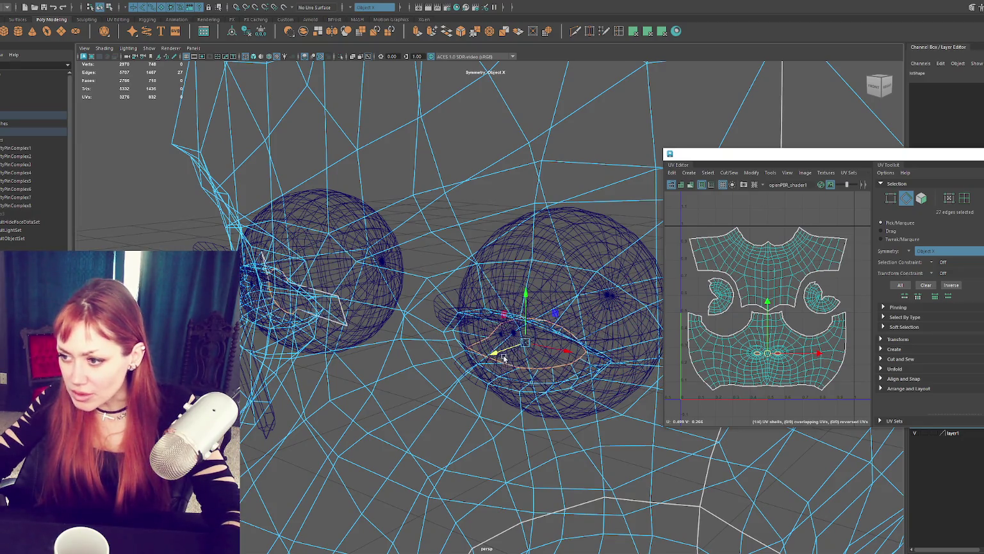
{"action": "left_click", "coordinate": [182, 2]}
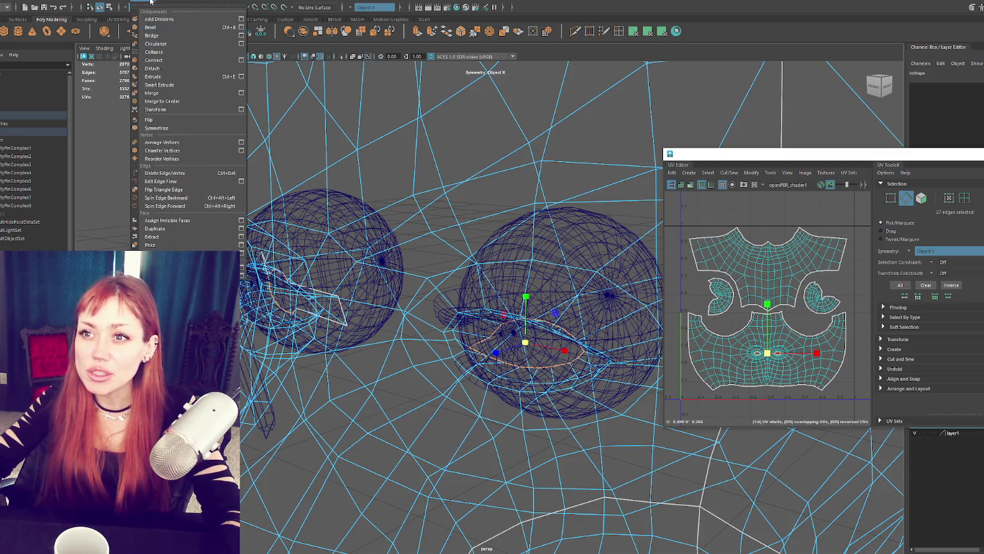
{"action": "left_click", "coordinate": [170, 97]}
{"action": "mouse_move", "coordinate": [406, 245]}
{"action": "left_mouse_down", "text": "alt"}
{"action": "mouse_move", "coordinate": [419, 242]}
{"action": "mouse_move", "coordinate": [544, 341]}
{"action": "left_mouse_up", "text": "alt"}
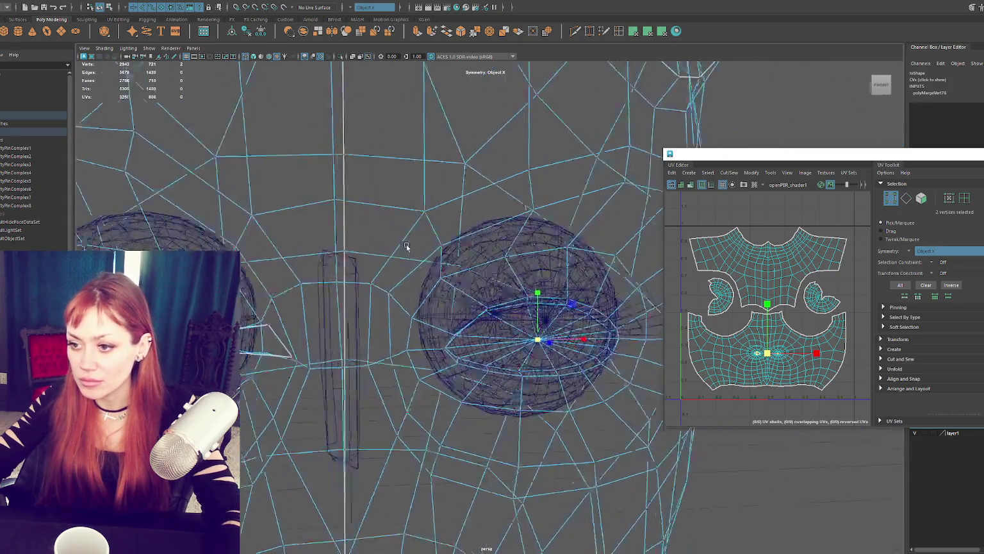
{"action": "left_click", "coordinate": [349, 10]}
{"action": "left_click", "coordinate": [362, 9]}
Move a single eye-corner vertex onto its neighbour for merging
{"action": "left_click_drag", "start_coordinate": [295, 361], "coordinate": [410, 352], "text": "alt"}
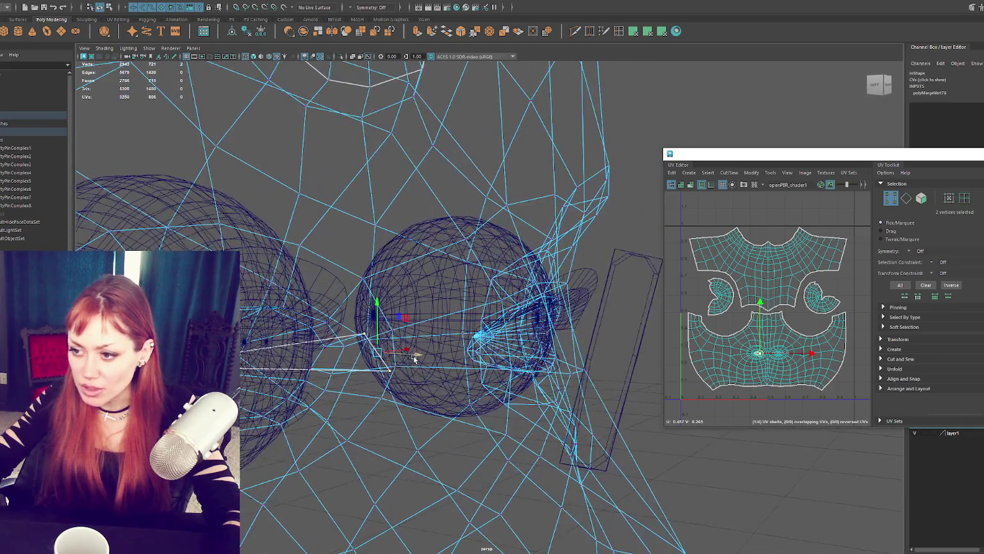
{"action": "mouse_move", "coordinate": [264, 330]}
{"action": "left_mouse_down", "text": "alt"}
{"action": "mouse_move", "coordinate": [278, 336]}
{"action": "mouse_move", "coordinate": [273, 364]}
{"action": "left_mouse_up", "text": "alt"}
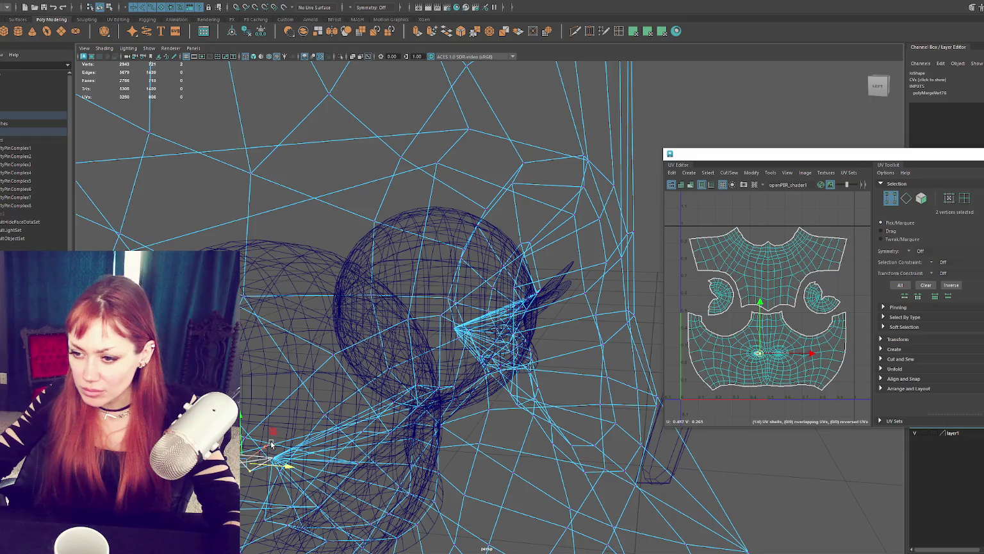
{"action": "left_click_drag", "start_coordinate": [282, 441], "coordinate": [291, 439], "text": "alt"}
{"action": "mouse_move", "coordinate": [291, 439]}
{"action": "right_mouse_down", "text": "alt"}
{"action": "mouse_move", "coordinate": [303, 382]}
{"action": "mouse_move", "coordinate": [279, 410]}
{"action": "mouse_move", "coordinate": [339, 175]}
{"action": "right_mouse_up", "text": "alt"}
{"action": "left_click", "coordinate": [287, 193]}
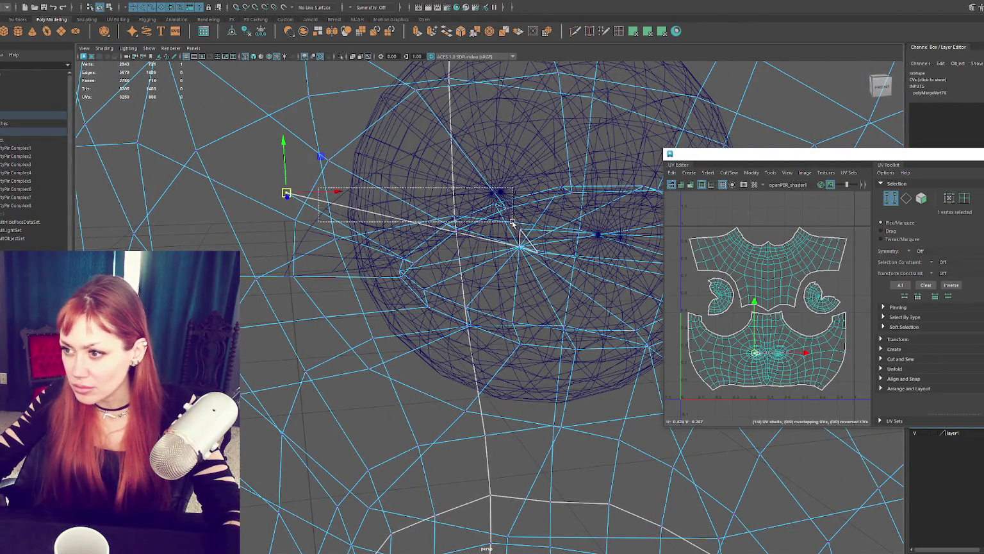
{"action": "mouse_move", "coordinate": [287, 194]}
{"action": "left_mouse_down"}
{"action": "mouse_move", "coordinate": [573, 235]}
{"action": "mouse_move", "coordinate": [463, 215]}
{"action": "mouse_move", "coordinate": [415, 229]}
{"action": "mouse_move", "coordinate": [594, 275]}
{"action": "left_mouse_up"}
{"action": "scroll", "coordinate": [415, 229], "scroll_direction": "down", "scroll_amount": 5}
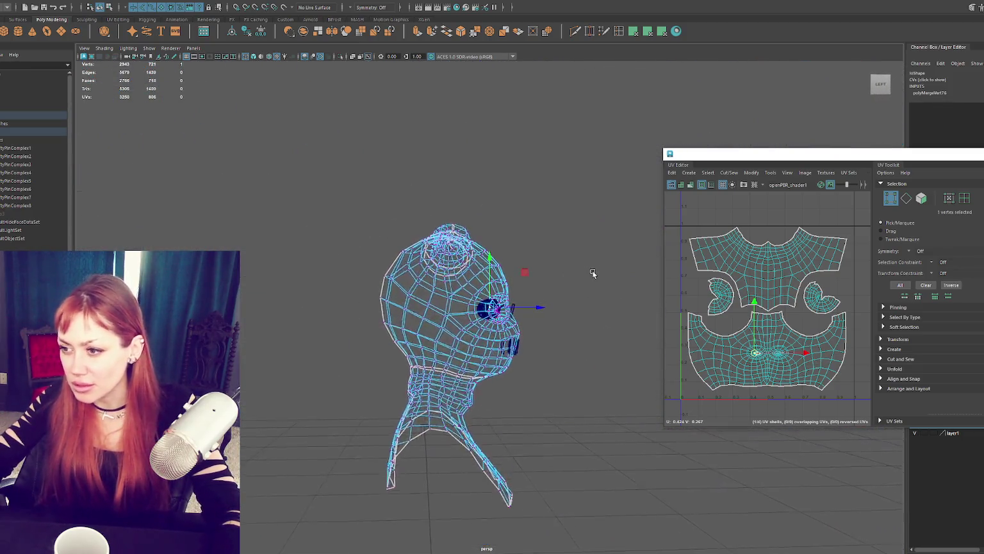
{"action": "scroll", "coordinate": [593, 275], "scroll_direction": "up", "scroll_amount": 5}
{"action": "scroll", "coordinate": [552, 328], "scroll_direction": "up", "scroll_amount": 3}
{"action": "mouse_move", "coordinate": [552, 328]}
{"action": "left_mouse_down", "text": "alt"}
{"action": "mouse_move", "coordinate": [495, 272]}
{"action": "mouse_move", "coordinate": [603, 301]}
{"action": "left_mouse_up", "text": "alt"}
{"action": "scroll", "coordinate": [603, 301], "scroll_direction": "up", "scroll_amount": 3}
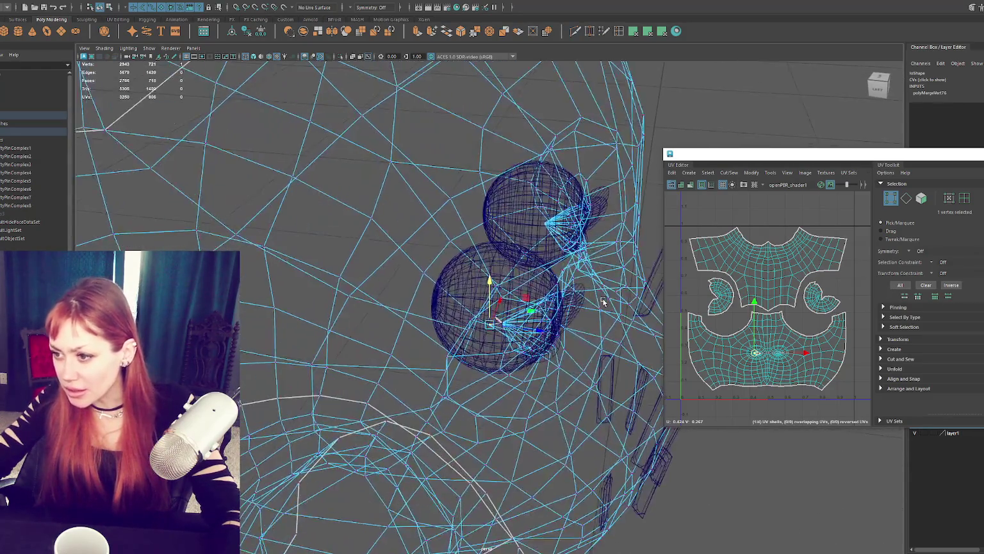
{"action": "scroll", "coordinate": [603, 301], "scroll_direction": "up", "scroll_amount": 2}
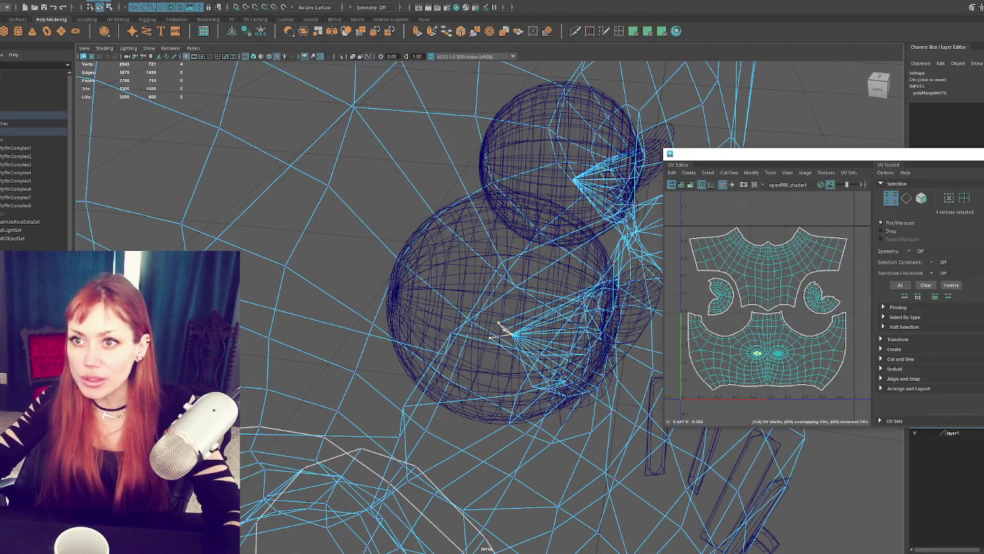
Merge the vertices, return to textured shaded display, and deselect the head mesh
{"action": "left_click", "coordinate": [125, 2]}
{"action": "left_click", "coordinate": [171, 96]}
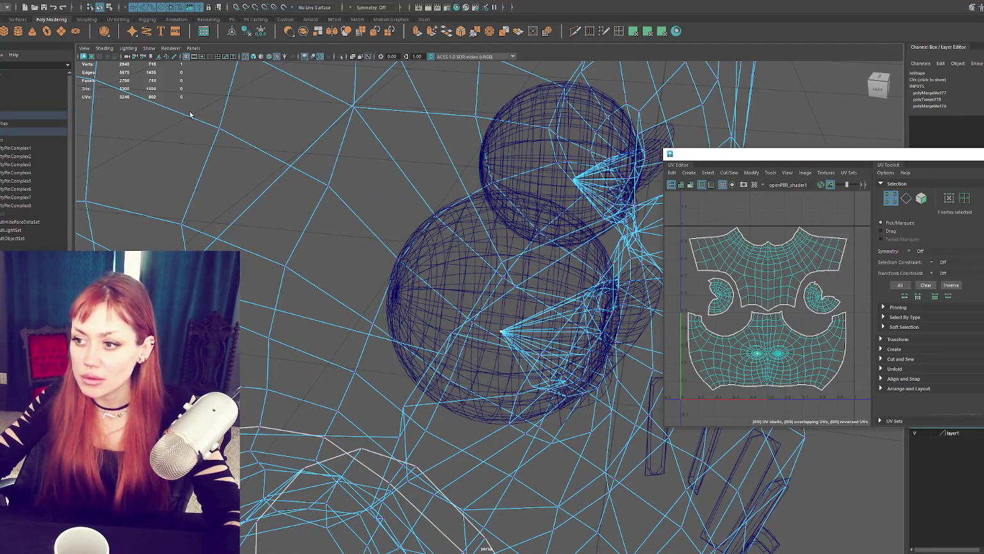
{"action": "key", "text": "f"}
{"action": "key", "text": "6"}
{"action": "middle_click_drag", "start_coordinate": [449, 250], "coordinate": [536, 250], "text": "alt"}
{"action": "left_click_drag", "start_coordinate": [537, 250], "coordinate": [506, 254], "text": "alt"}
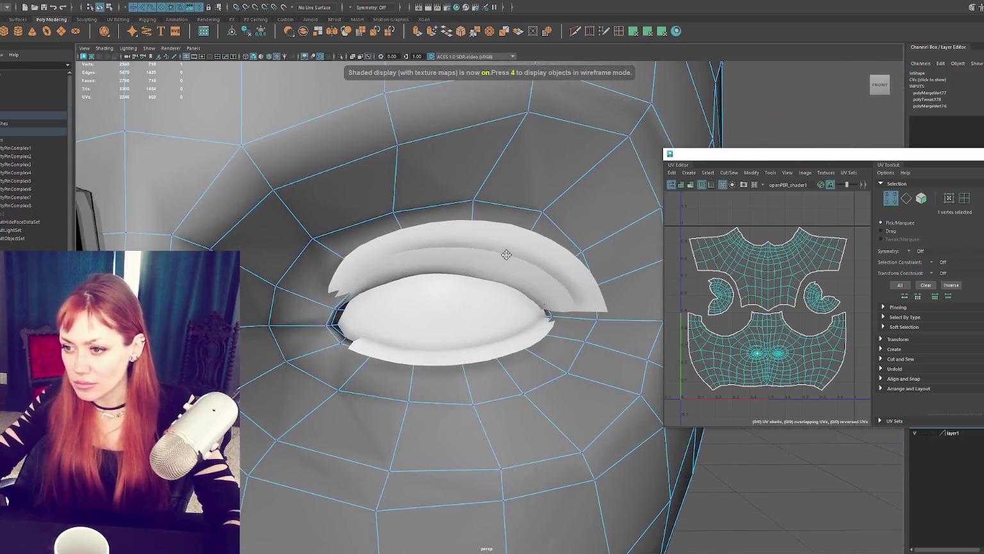
{"action": "scroll", "coordinate": [466, 308], "scroll_direction": "down", "scroll_amount": 2}
{"action": "scroll", "coordinate": [474, 310], "scroll_direction": "down", "scroll_amount": 3}
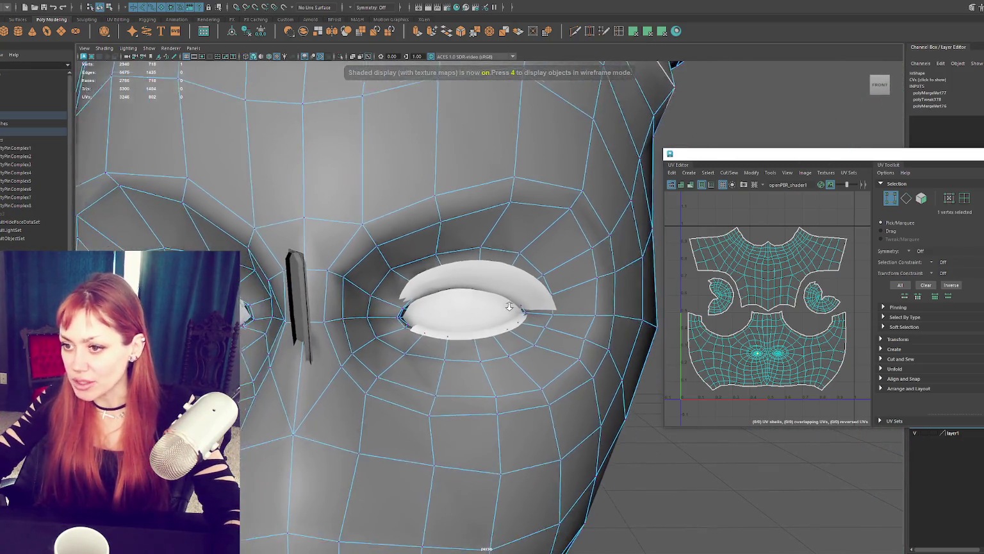
{"action": "scroll", "coordinate": [486, 311], "scroll_direction": "down", "scroll_amount": 2}
{"action": "key", "text": "F8"}
{"action": "left_click", "coordinate": [721, 103]}
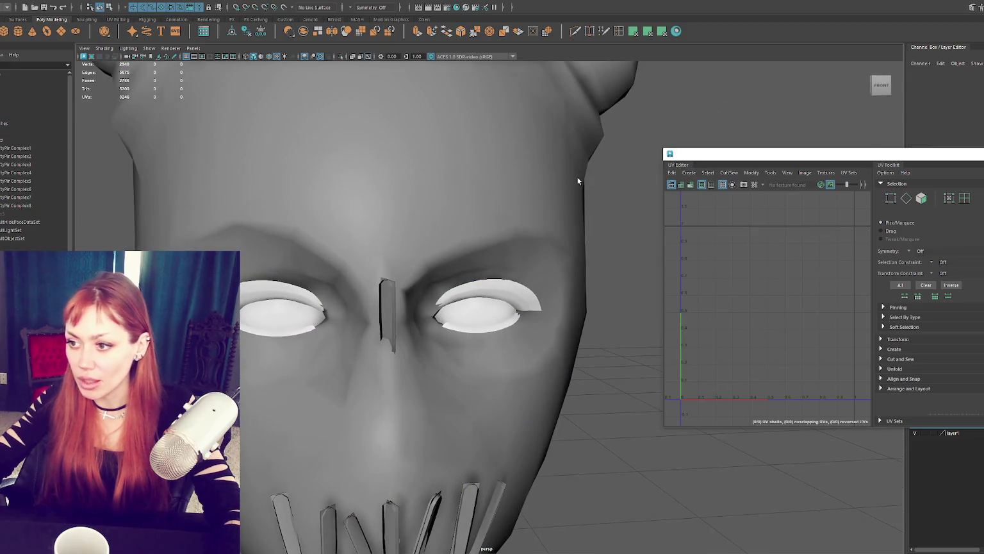
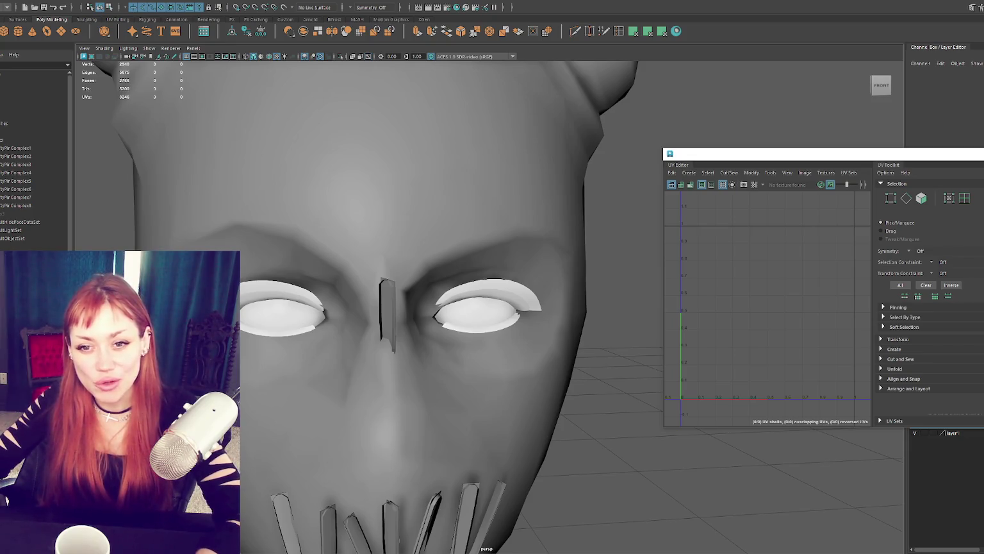
Select and frame both eye spheres, then close the UV editing window
{"action": "left_click", "coordinate": [273, 320]}
{"action": "right_click_drag", "start_coordinate": [273, 320], "coordinate": [351, 320], "text": "alt"}
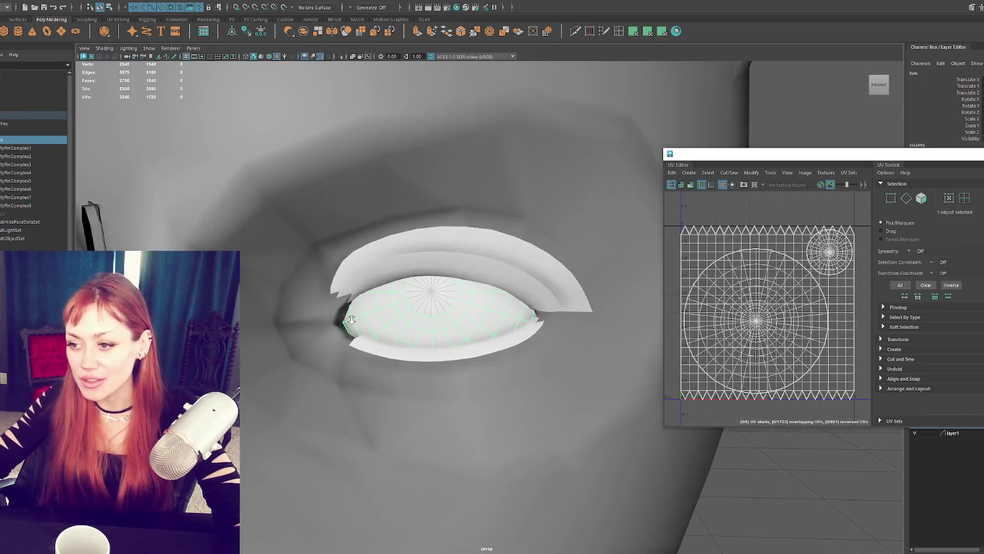
{"action": "key", "text": "f"}
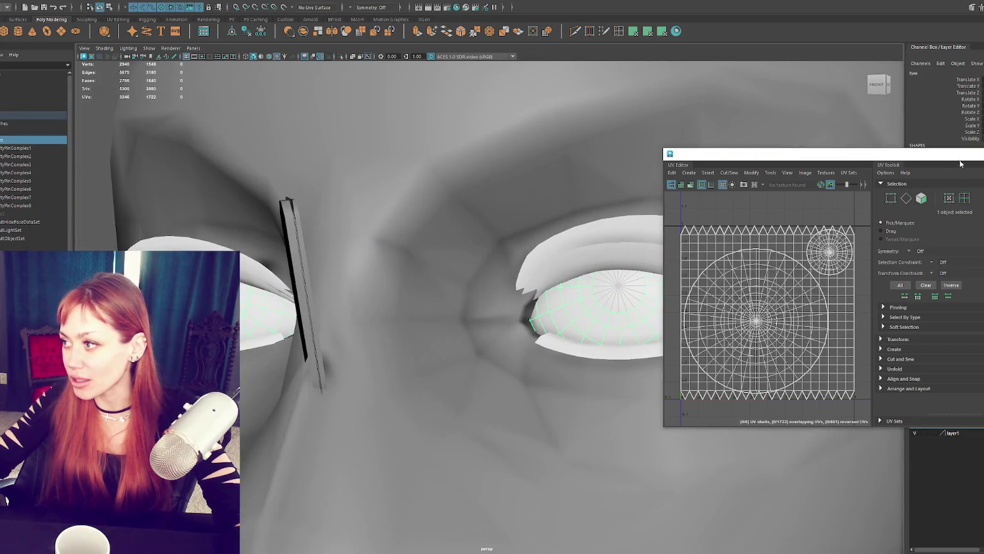
{"action": "left_click", "coordinate": [977, 154]}
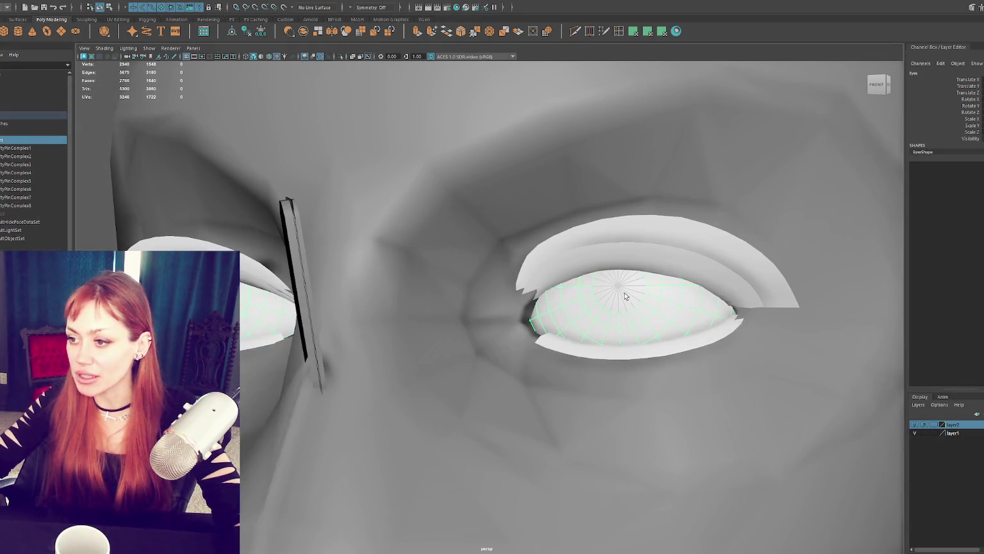
Show the whole face with textured shading and select the High head mesh
{"action": "scroll", "coordinate": [626, 295], "scroll_direction": "down", "scroll_amount": 3}
{"action": "scroll", "coordinate": [650, 288], "scroll_direction": "down", "scroll_amount": 4}
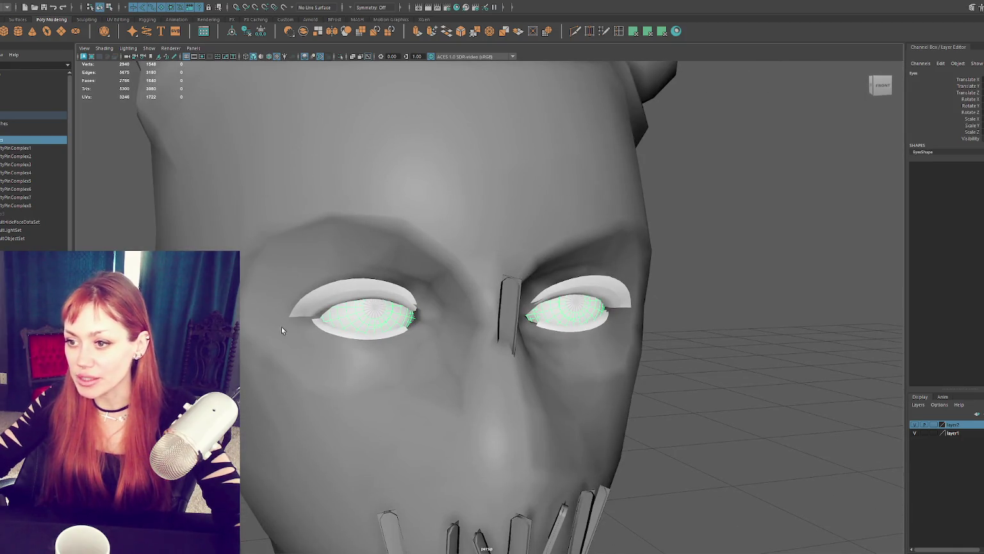
{"action": "scroll", "coordinate": [281, 330], "scroll_direction": "down", "scroll_amount": 3}
{"action": "middle_click_drag", "start_coordinate": [446, 391], "coordinate": [546, 324], "text": "alt"}
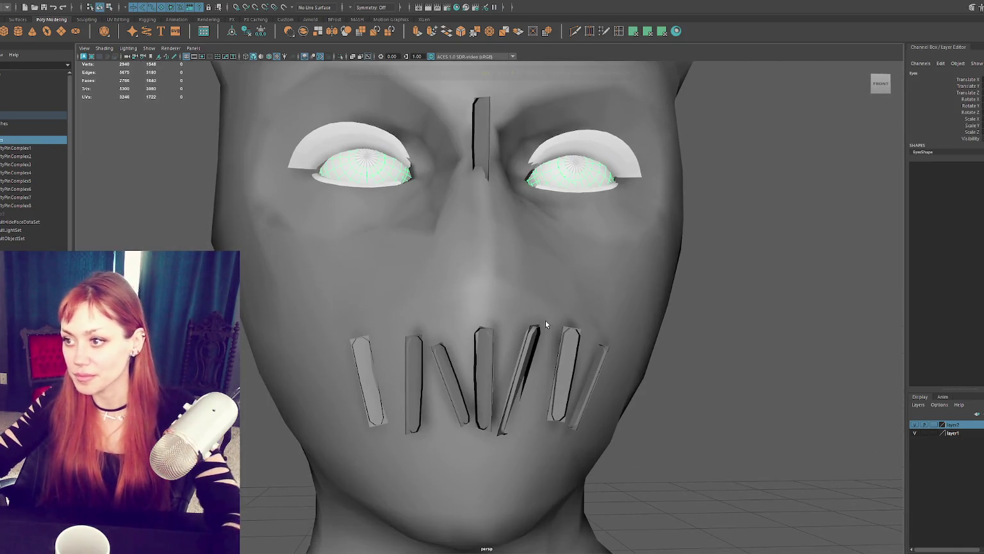
{"action": "key", "text": "6"}
{"action": "key", "text": "f"}
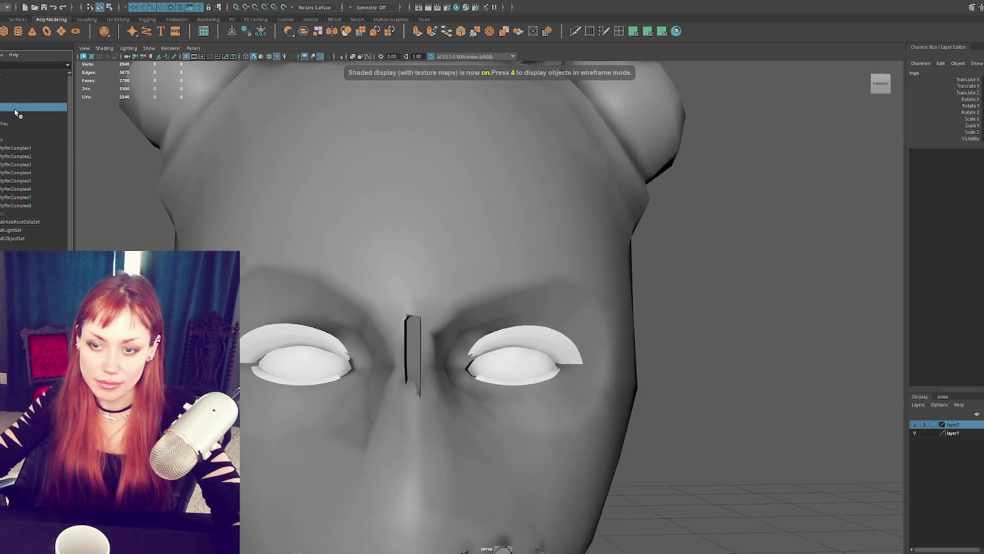
{"action": "left_click", "coordinate": [14, 107]}
Select the safety pin between the eyes and slide it sideways along X
{"action": "left_click", "coordinate": [420, 342]}
{"action": "key", "text": "f"}
{"action": "scroll", "coordinate": [474, 343], "scroll_direction": "down", "scroll_amount": 2}
{"action": "mouse_move", "coordinate": [429, 344]}
{"action": "left_mouse_down", "text": "alt"}
{"action": "mouse_move", "coordinate": [493, 291]}
{"action": "mouse_move", "coordinate": [534, 295]}
{"action": "mouse_move", "coordinate": [466, 285]}
{"action": "mouse_move", "coordinate": [490, 303]}
{"action": "mouse_move", "coordinate": [660, 280]}
{"action": "left_mouse_up", "text": "alt"}
{"action": "key", "text": "w"}
{"action": "mouse_move", "coordinate": [478, 307]}
{"action": "left_mouse_down"}
{"action": "mouse_move", "coordinate": [498, 314]}
{"action": "mouse_move", "coordinate": [453, 310]}
{"action": "left_mouse_up"}
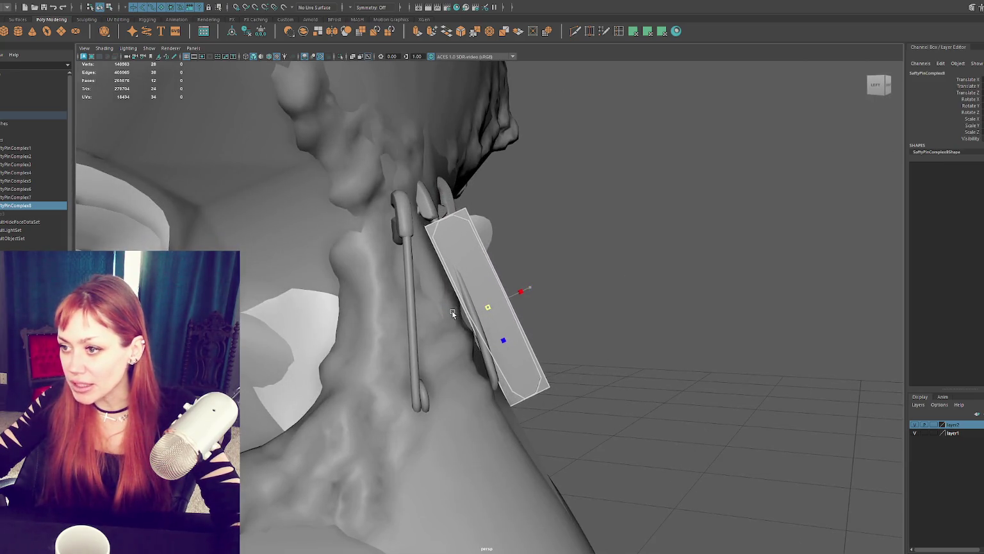
{"action": "mouse_move", "coordinate": [536, 309]}
{"action": "left_mouse_down"}
{"action": "mouse_move", "coordinate": [513, 307]}
{"action": "mouse_move", "coordinate": [475, 257]}
{"action": "mouse_move", "coordinate": [515, 282]}
{"action": "mouse_move", "coordinate": [512, 346]}
{"action": "mouse_move", "coordinate": [494, 351]}
{"action": "left_mouse_up"}
Rotate and tilt the safety pin so it lies flat against the mask
{"action": "key", "text": "e"}
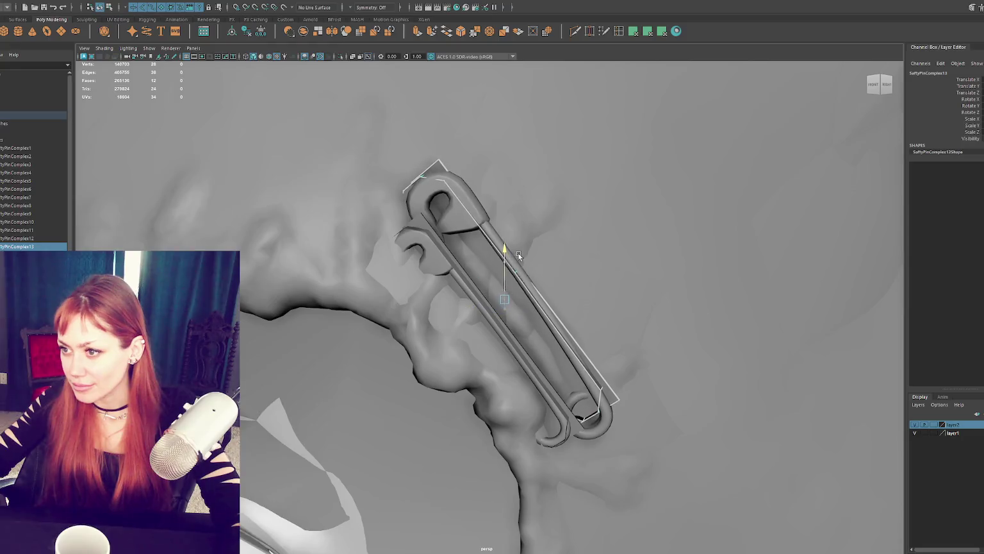
{"action": "mouse_move", "coordinate": [506, 297]}
{"action": "left_mouse_down"}
{"action": "mouse_move", "coordinate": [543, 298]}
{"action": "mouse_move", "coordinate": [512, 263]}
{"action": "mouse_move", "coordinate": [558, 347]}
{"action": "mouse_move", "coordinate": [556, 303]}
{"action": "left_mouse_up"}
{"action": "key", "text": "e"}
{"action": "key", "text": "r"}
{"action": "key", "text": "w"}
{"action": "key", "text": "e"}
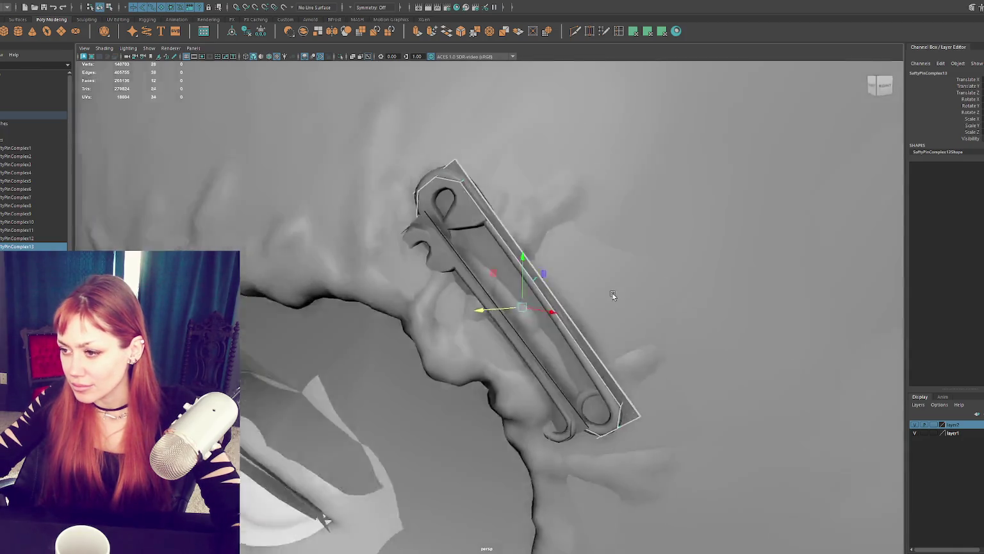
{"action": "mouse_move", "coordinate": [519, 316]}
{"action": "left_mouse_down", "text": "alt"}
{"action": "mouse_move", "coordinate": [503, 308]}
{"action": "mouse_move", "coordinate": [530, 301]}
{"action": "left_mouse_up", "text": "alt"}
{"action": "scroll", "coordinate": [505, 306], "scroll_direction": "down", "scroll_amount": 5}
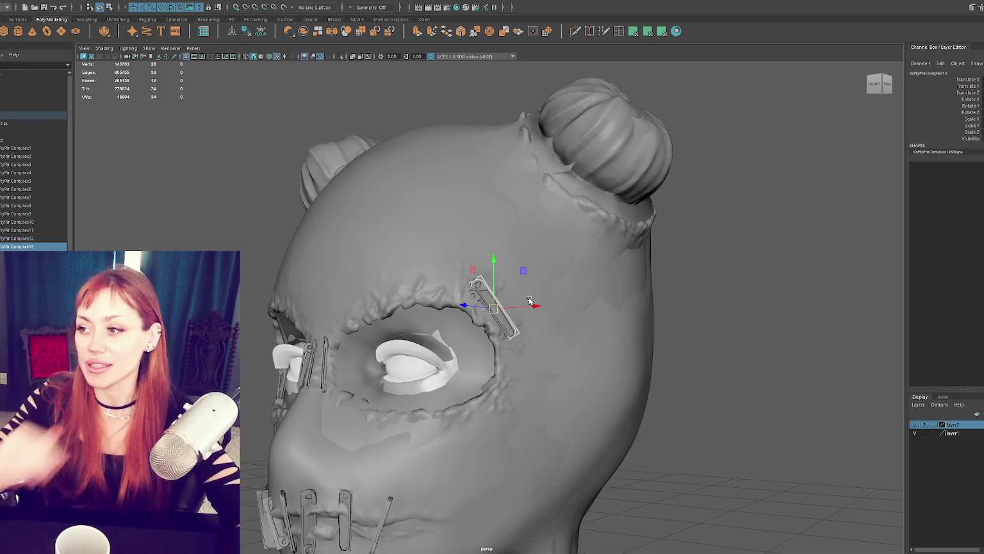
{"action": "left_click", "coordinate": [664, 229]}
{"action": "left_click_drag", "start_coordinate": [706, 221], "coordinate": [759, 230], "text": "alt"}
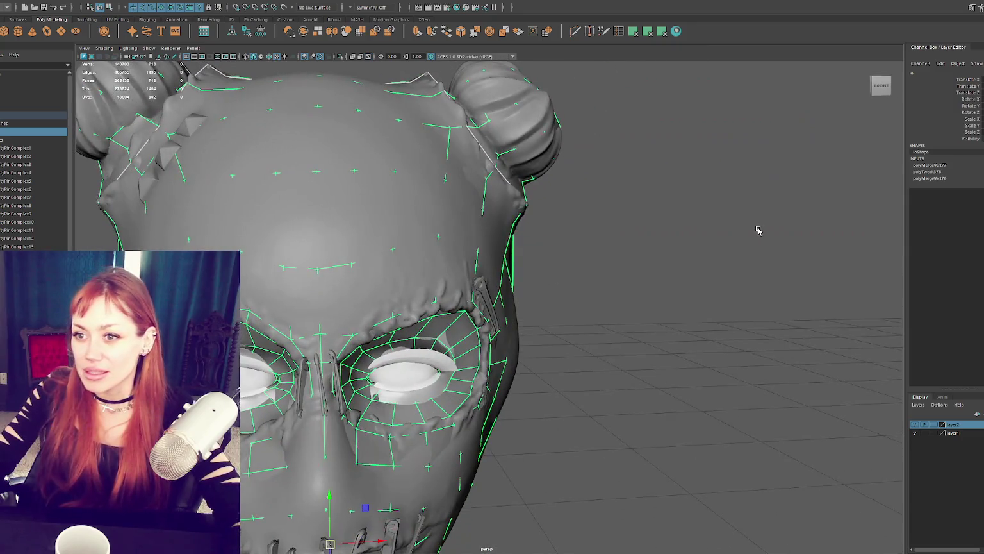
{"action": "scroll", "coordinate": [549, 260], "scroll_direction": "down", "scroll_amount": 3}
{"action": "mouse_move", "coordinate": [549, 260]}
{"action": "left_mouse_down", "text": "alt"}
{"action": "mouse_move", "coordinate": [578, 253]}
{"action": "mouse_move", "coordinate": [540, 240]}
{"action": "mouse_move", "coordinate": [619, 249]}
{"action": "mouse_move", "coordinate": [518, 239]}
{"action": "mouse_move", "coordinate": [650, 245]}
{"action": "left_mouse_up", "text": "alt"}
{"action": "scroll", "coordinate": [566, 244], "scroll_direction": "up", "scroll_amount": 3}
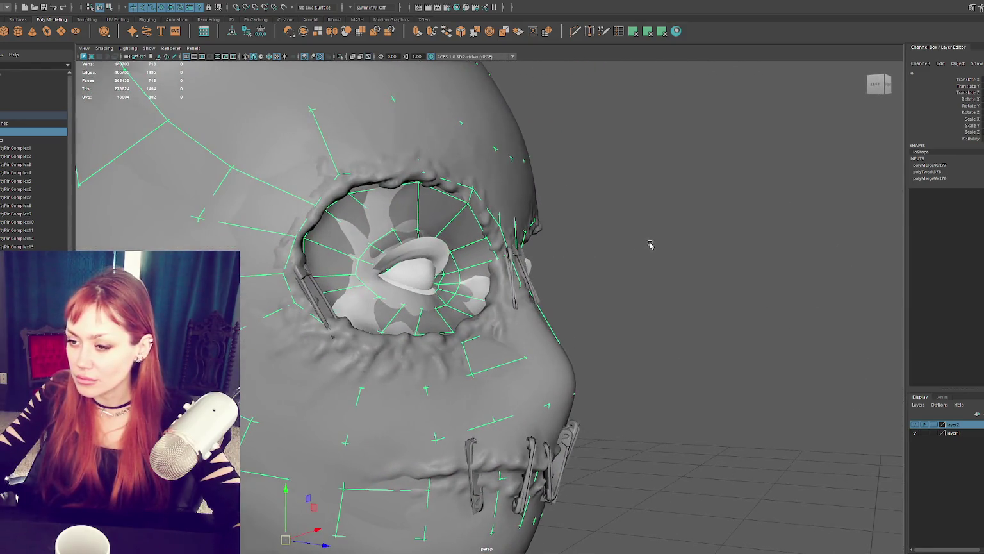
{"action": "left_click", "coordinate": [21, 116]}
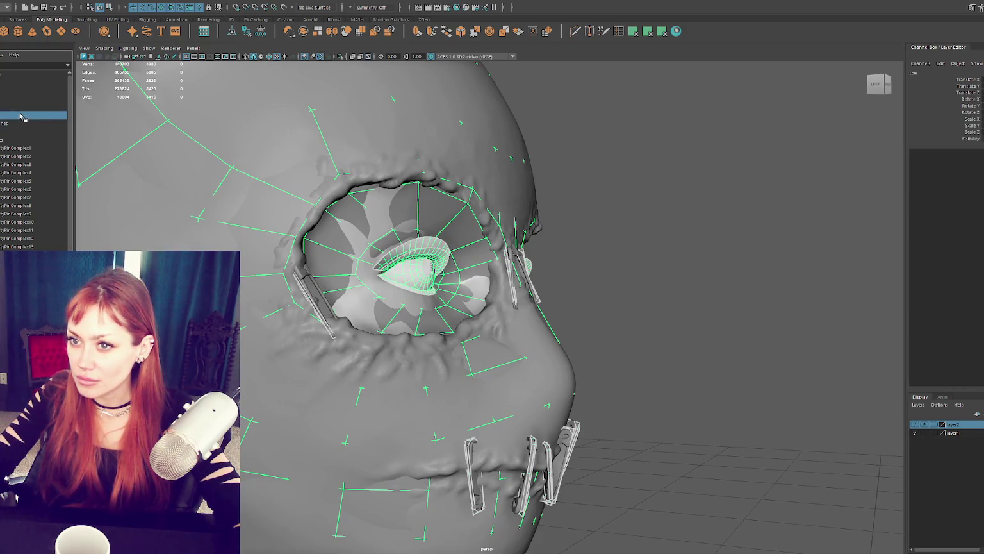
{"action": "left_click", "coordinate": [25, 140]}
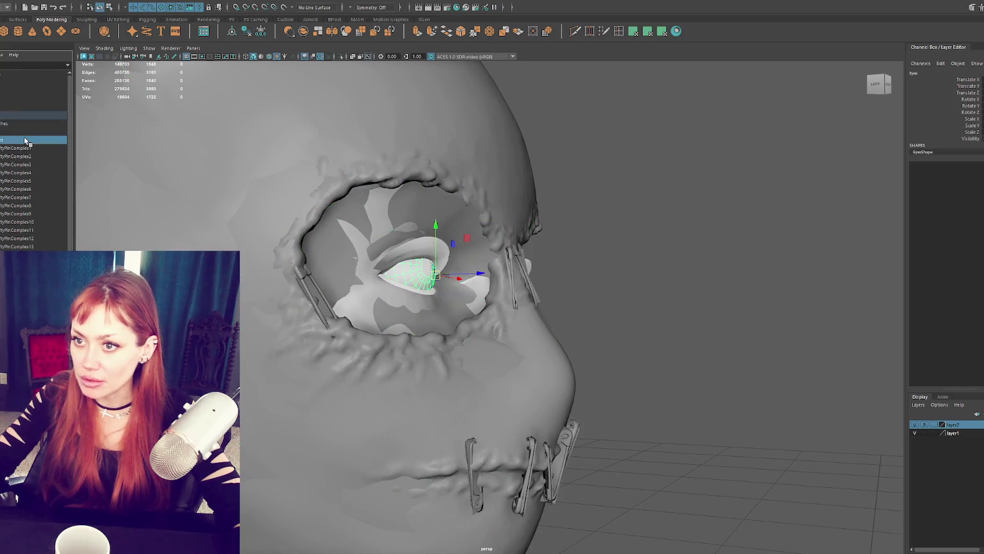
{"action": "left_click", "coordinate": [28, 133]}
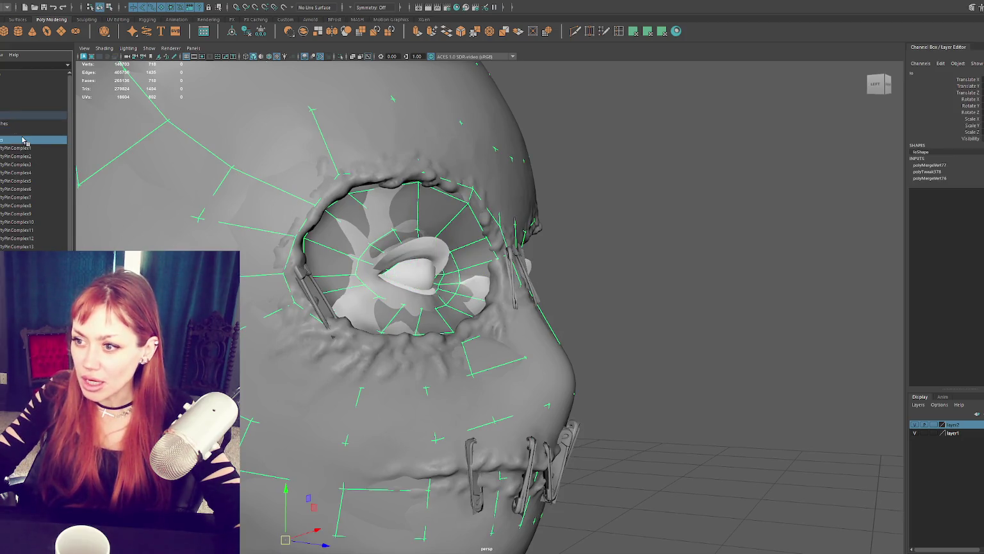
{"action": "left_click", "coordinate": [22, 140]}
{"action": "mouse_move", "coordinate": [688, 279]}
{"action": "left_mouse_down", "text": "alt"}
{"action": "mouse_move", "coordinate": [573, 283]}
{"action": "mouse_move", "coordinate": [688, 286]}
{"action": "mouse_move", "coordinate": [670, 286]}
{"action": "mouse_move", "coordinate": [680, 288]}
{"action": "left_mouse_up", "text": "alt"}
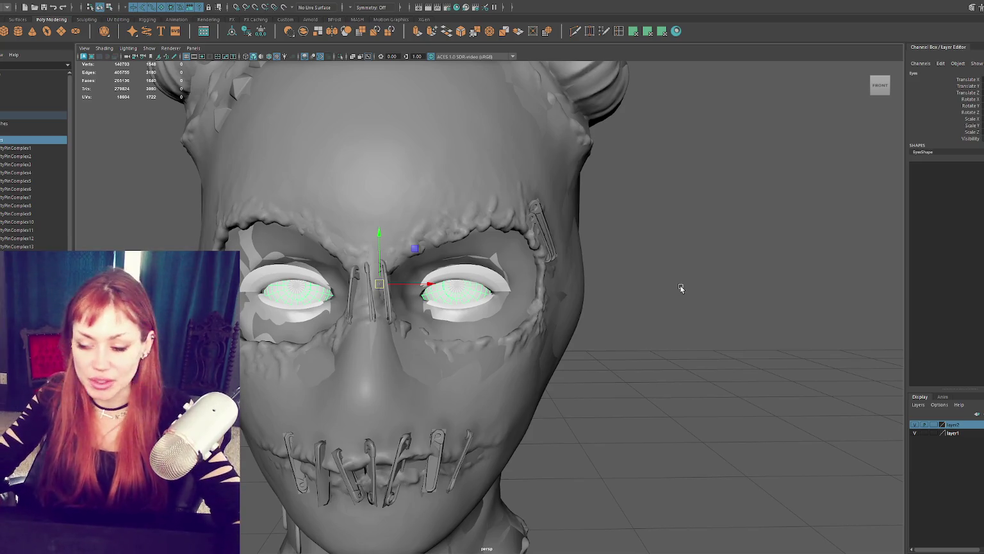
Switch to wireframe and maximize the front view of the head
{"action": "scroll", "coordinate": [661, 298], "scroll_direction": "up", "scroll_amount": 5}
{"action": "key", "text": "4"}
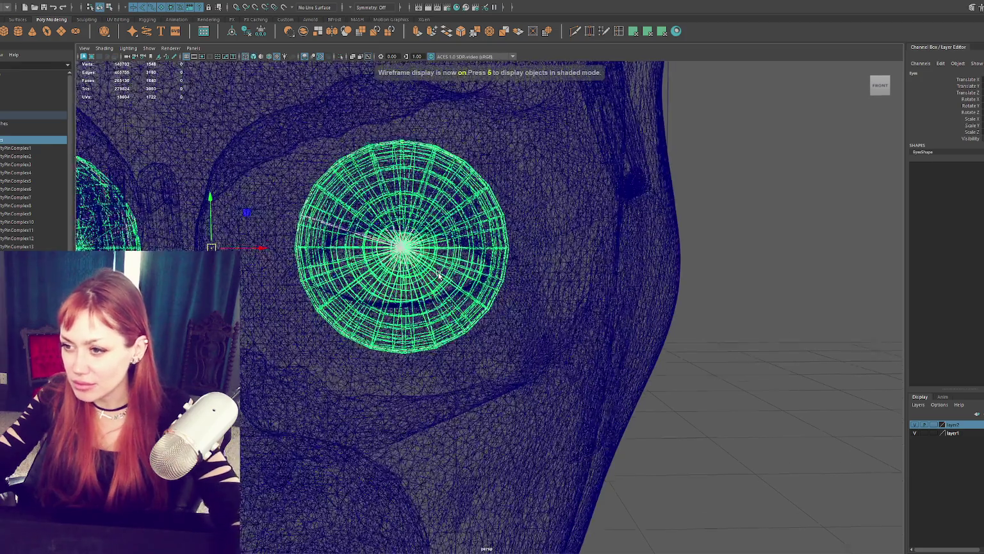
{"action": "mouse_move", "coordinate": [421, 267]}
{"action": "left_mouse_down", "text": "alt"}
{"action": "mouse_move", "coordinate": [423, 327]}
{"action": "mouse_move", "coordinate": [444, 295]}
{"action": "left_mouse_up", "text": "alt"}
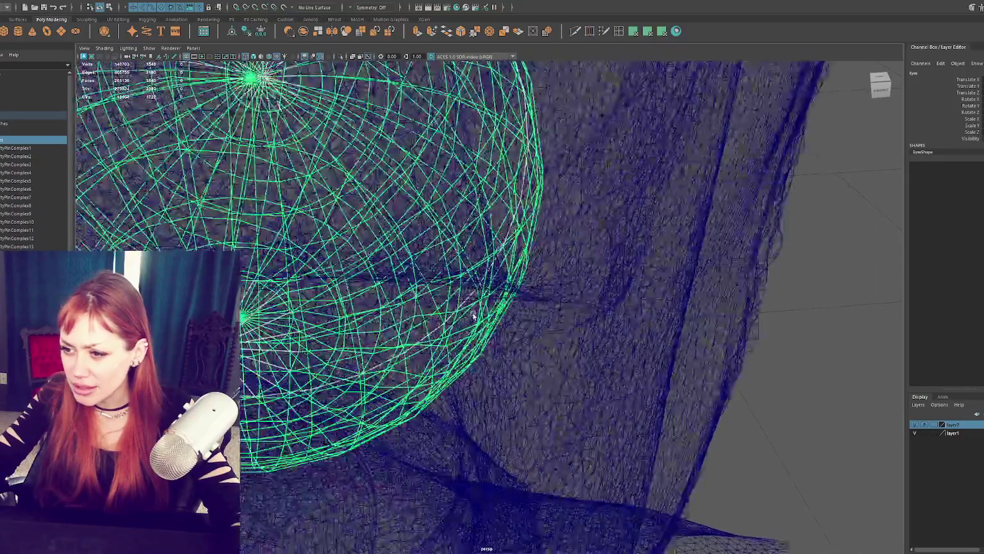
{"action": "left_click_drag", "start_coordinate": [449, 319], "coordinate": [290, 223], "text": "alt"}
{"action": "key", "text": "space"}
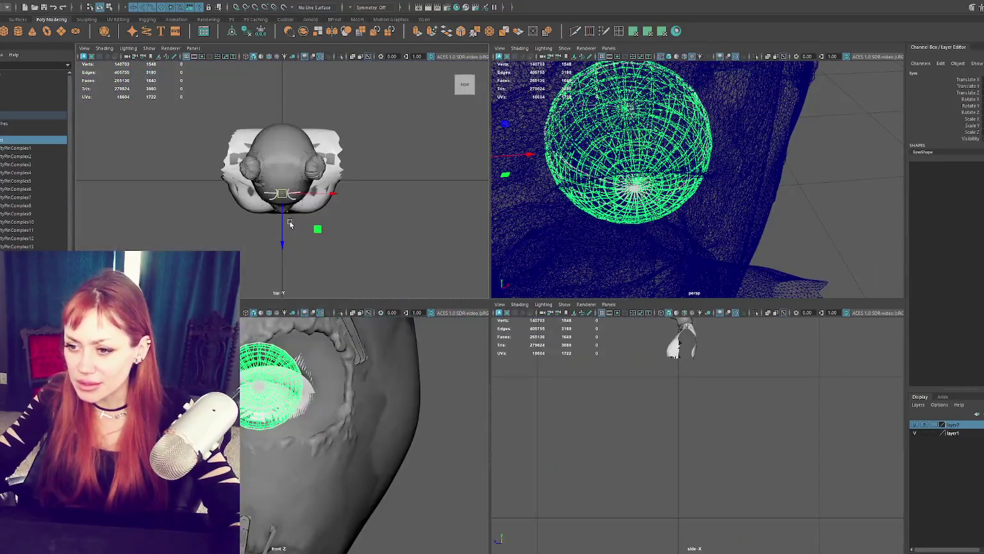
{"action": "key", "text": "space"}
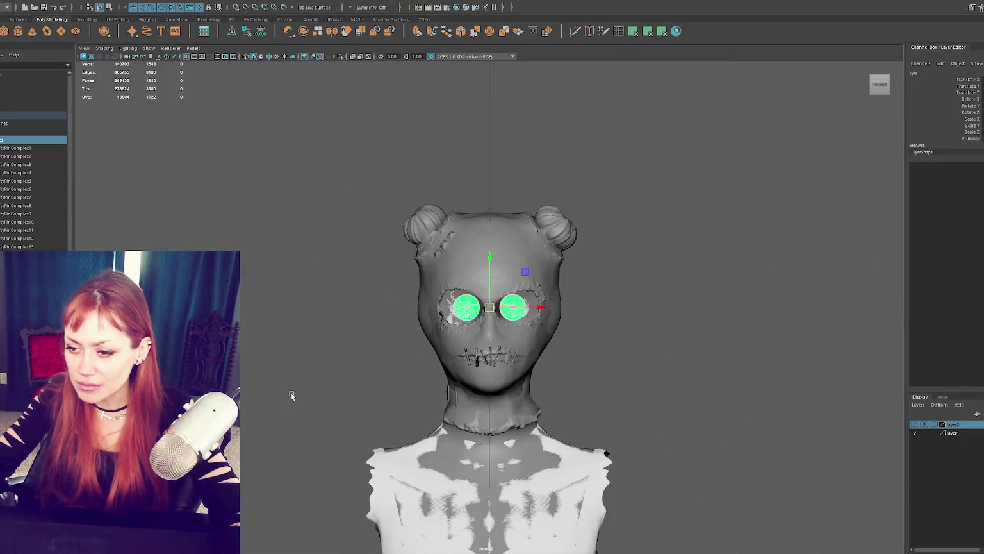
Zoom in, return to plain shaded display, and isolate the eye spheres
{"action": "scroll", "coordinate": [510, 306], "scroll_direction": "up", "scroll_amount": 2}
{"action": "scroll", "coordinate": [516, 311], "scroll_direction": "up", "scroll_amount": 3}
{"action": "scroll", "coordinate": [522, 315], "scroll_direction": "up", "scroll_amount": 3}
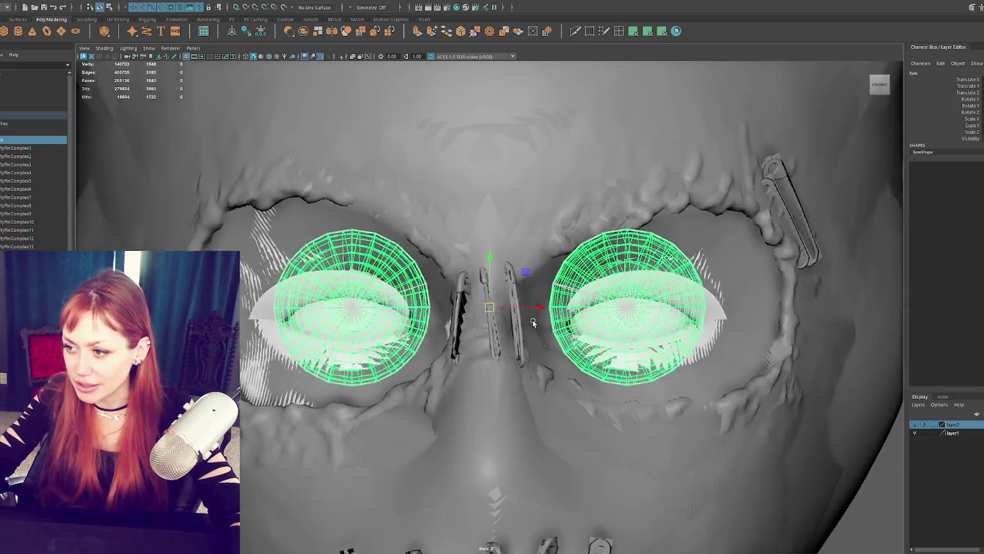
{"action": "scroll", "coordinate": [534, 322], "scroll_direction": "up", "scroll_amount": 3}
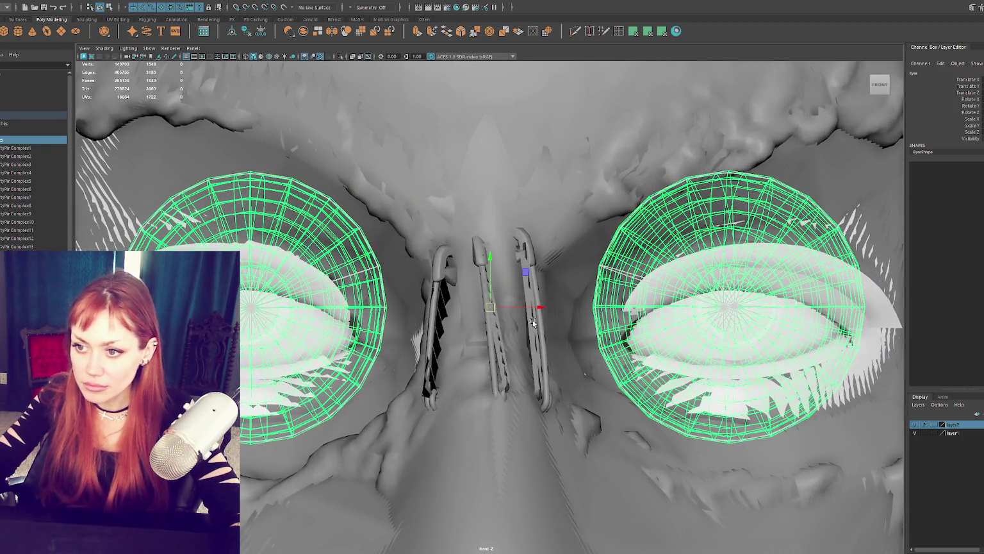
{"action": "key", "text": "6"}
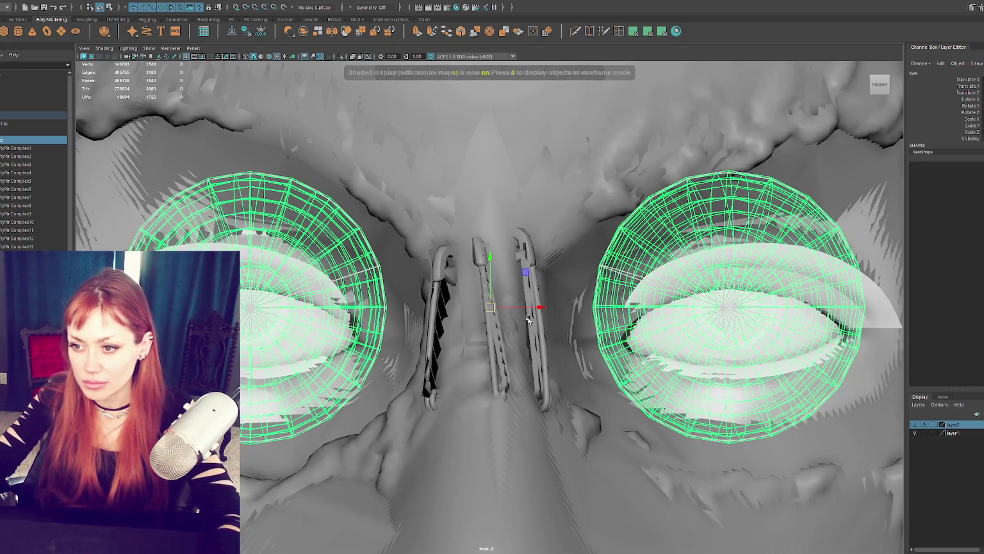
{"action": "key", "text": "5"}
{"action": "key", "text": "ctrl+1"}
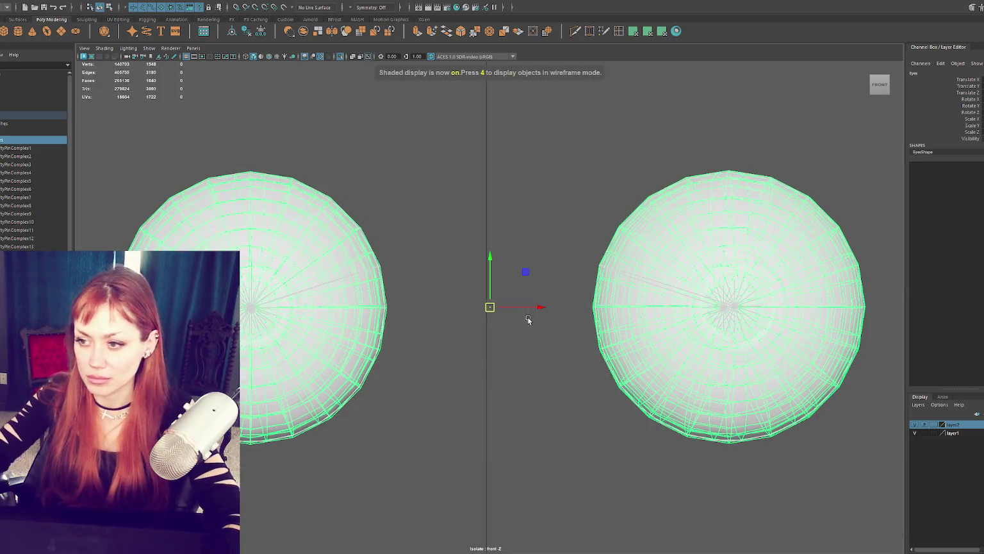
Select faces on both eye spheres, then return to object mode and clear the selection
{"action": "left_click", "coordinate": [728, 324]}
{"action": "right_click_drag", "start_coordinate": [643, 148], "coordinate": [642, 173]}
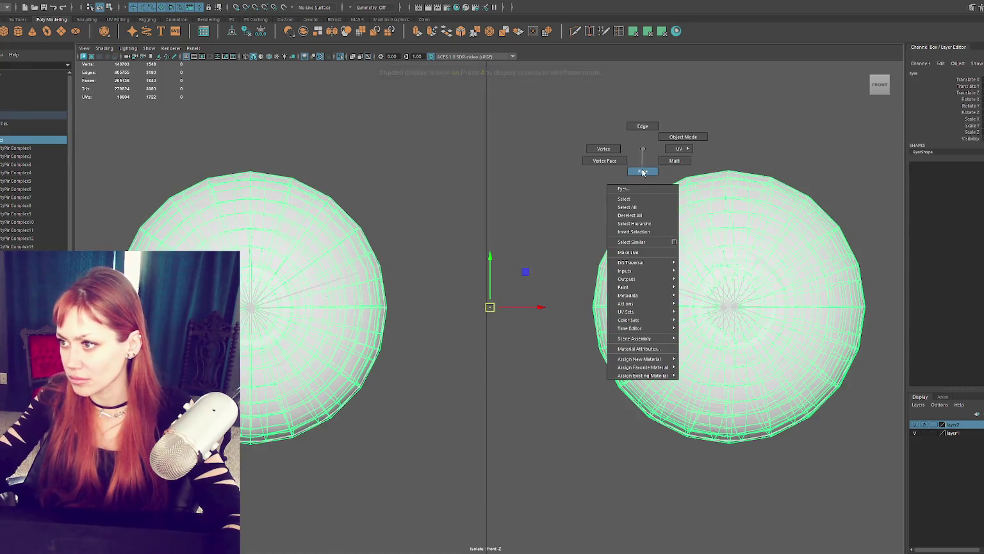
{"action": "left_click", "coordinate": [376, 257], "text": "shift"}
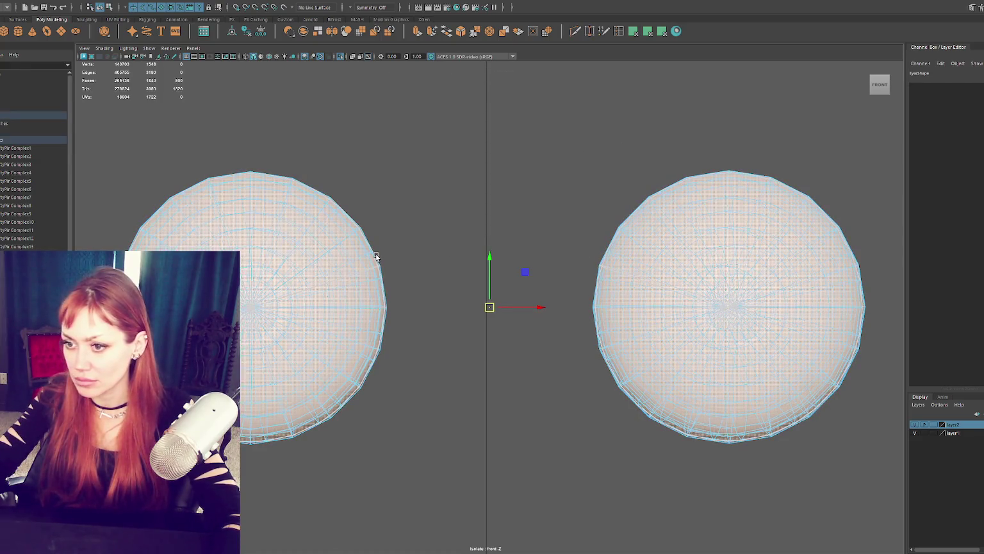
{"action": "right_click_drag", "start_coordinate": [352, 157], "coordinate": [224, 70]}
{"action": "left_click", "coordinate": [165, 4]}
{"action": "left_click", "coordinate": [154, 38]}
{"action": "left_click", "coordinate": [289, 147]}
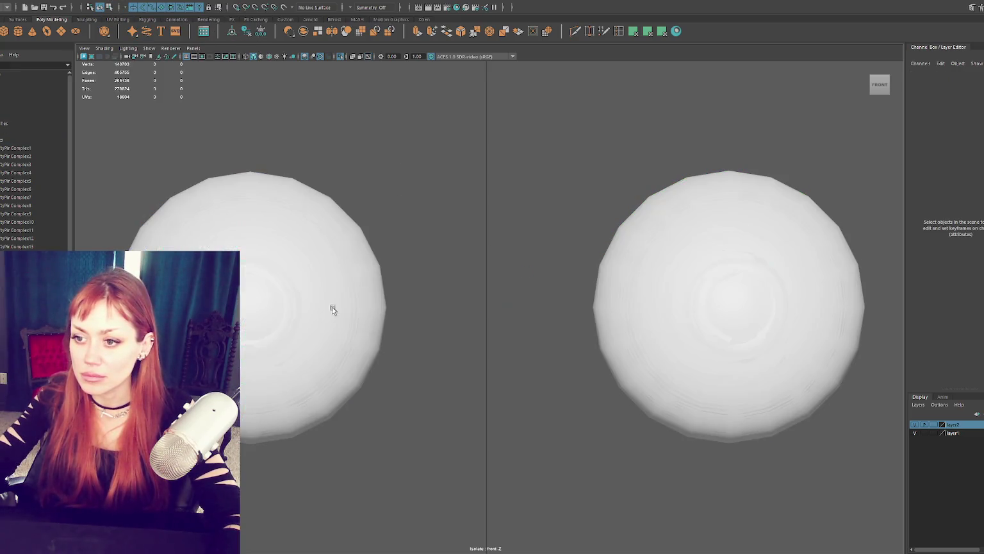
Select eye spheres polySurface53 and polySurface54, then keep only polySurface53 selected
{"action": "scroll", "coordinate": [19, 160], "scroll_direction": "up", "scroll_amount": 1}
{"action": "left_click", "coordinate": [22, 150]}
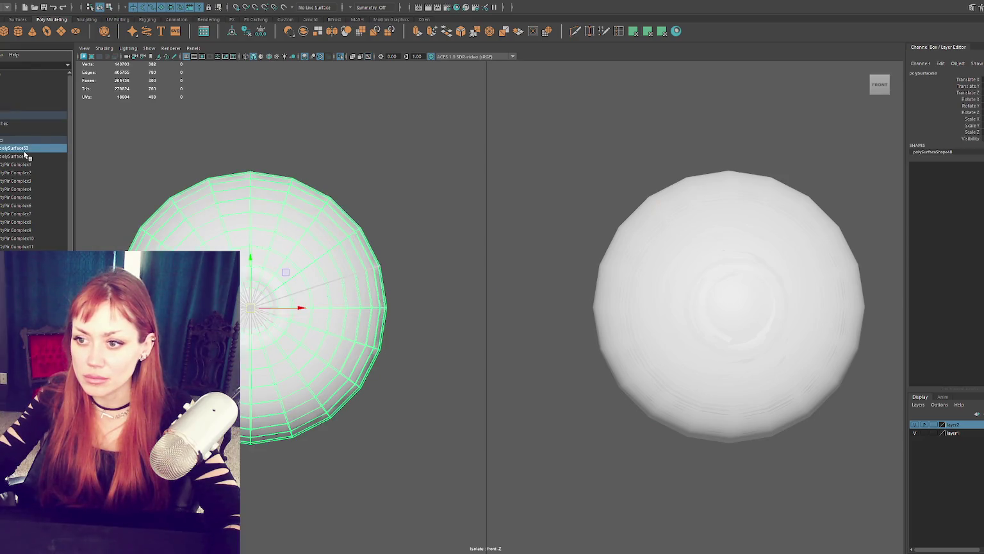
{"action": "left_click", "coordinate": [359, 198], "text": "shift"}
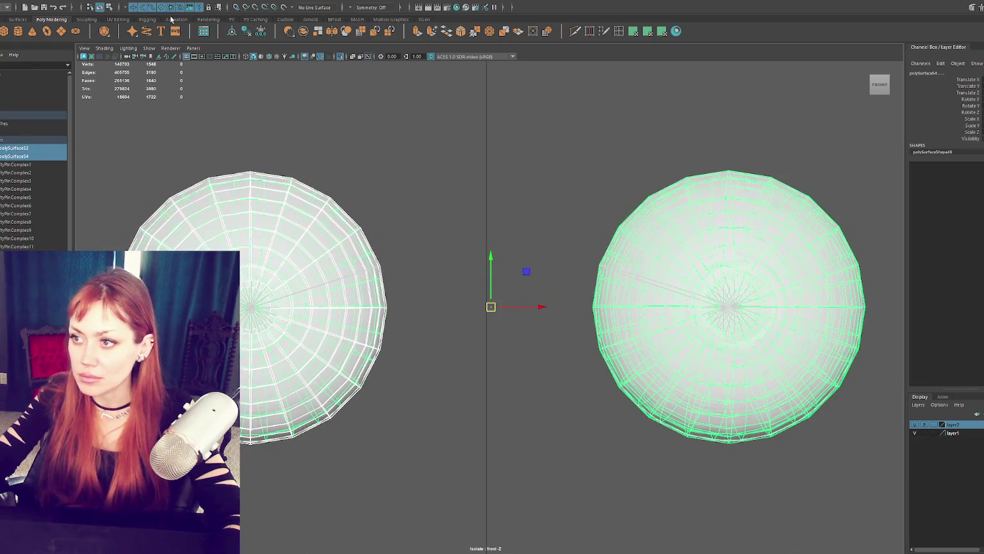
{"action": "left_click", "coordinate": [126, 7]}
{"action": "left_click", "coordinate": [205, 43]}
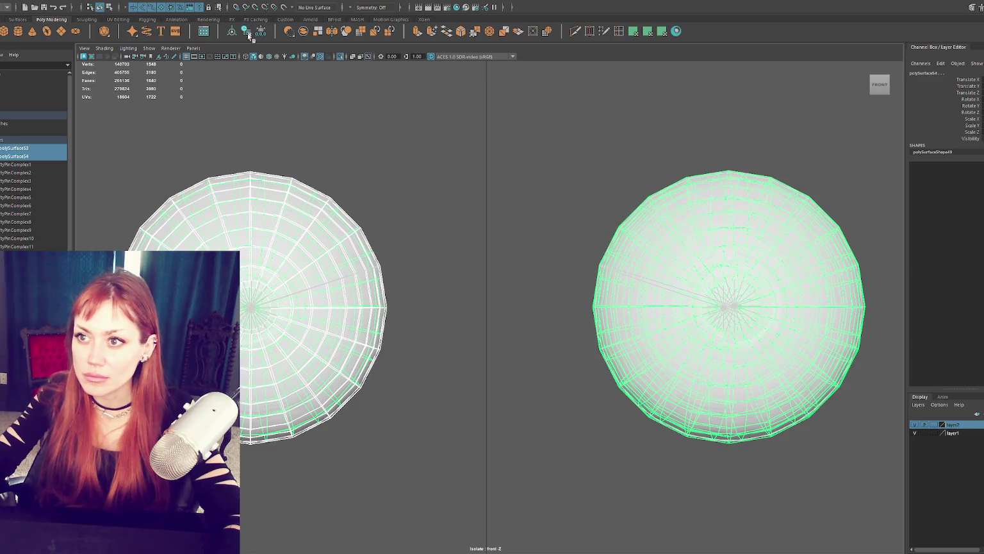
{"action": "left_click", "coordinate": [274, 157]}
{"action": "left_click", "coordinate": [264, 191]}
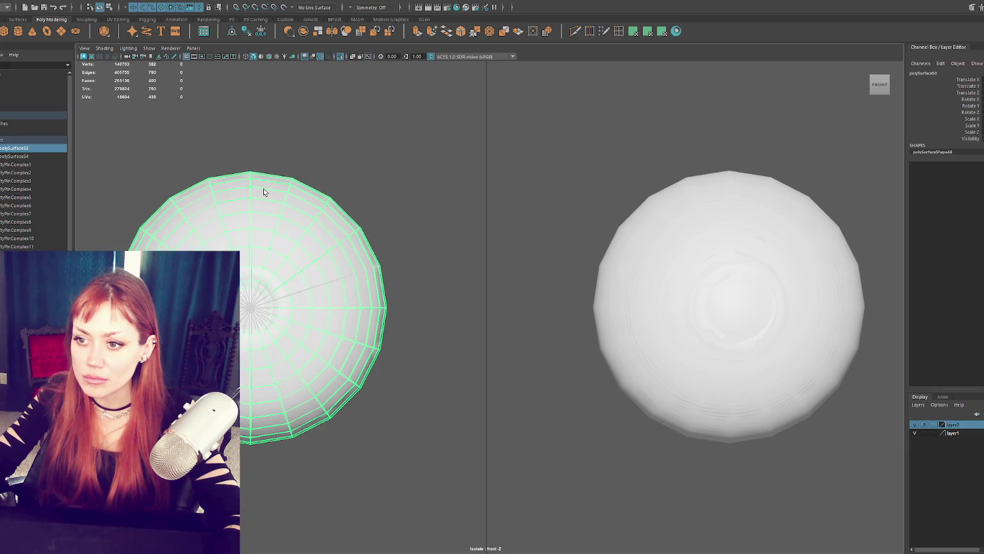
Turn on textured display with the left eye sphere selected and restore the four-view layout
{"action": "key", "text": "ctrl+F11"}
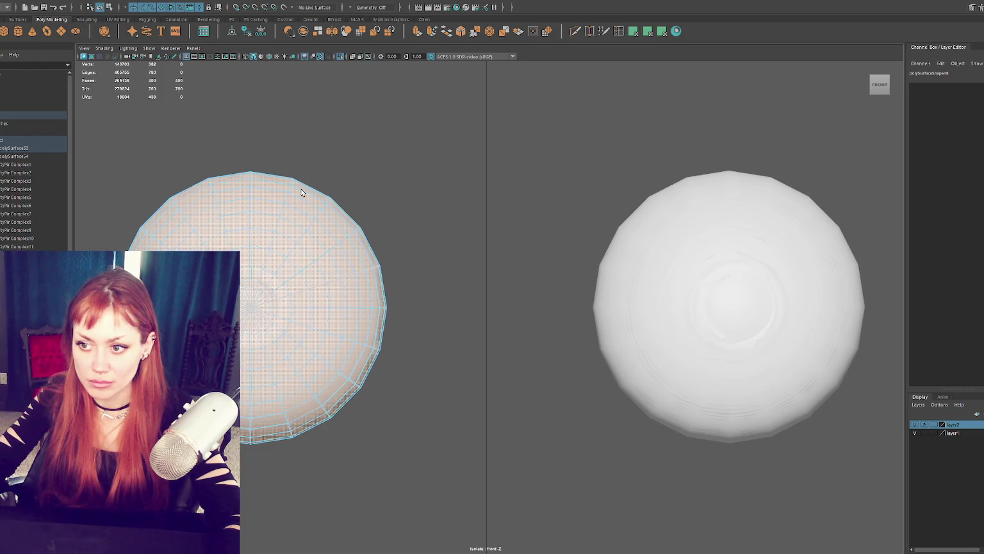
{"action": "key", "text": "F8"}
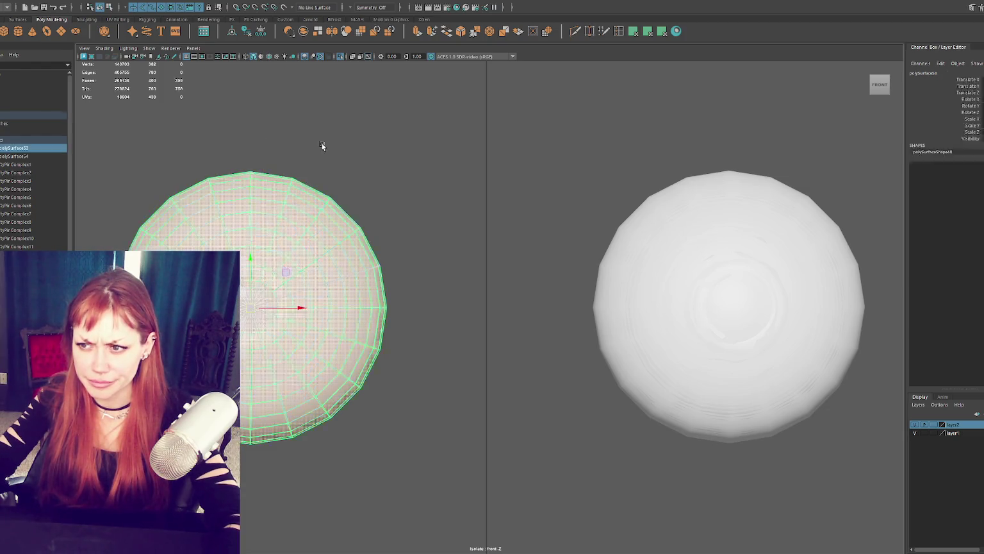
{"action": "left_click", "coordinate": [322, 147]}
{"action": "key", "text": "6"}
{"action": "left_click", "coordinate": [294, 202]}
{"action": "key", "text": "F11"}
{"action": "left_click", "coordinate": [301, 232]}
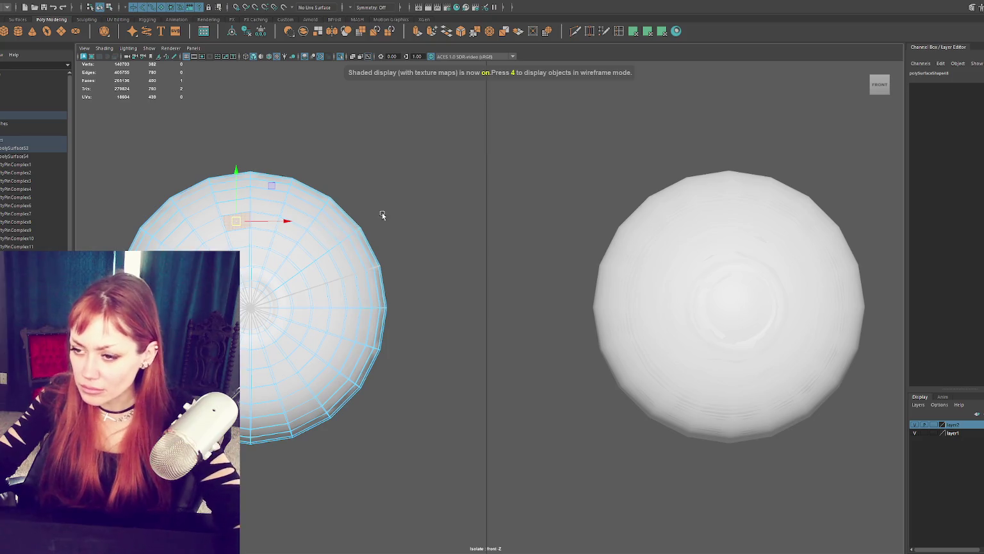
{"action": "key", "text": "space"}
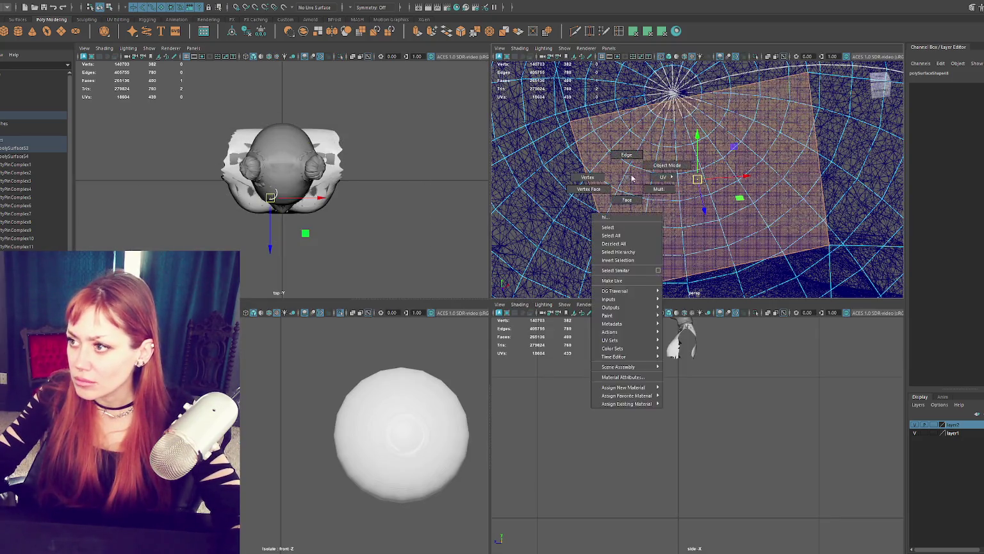
Isolate the eye spheres in a maximized perspective view and select the left one
{"action": "right_click_drag", "start_coordinate": [627, 179], "coordinate": [627, 157]}
{"action": "left_click", "coordinate": [601, 214]}
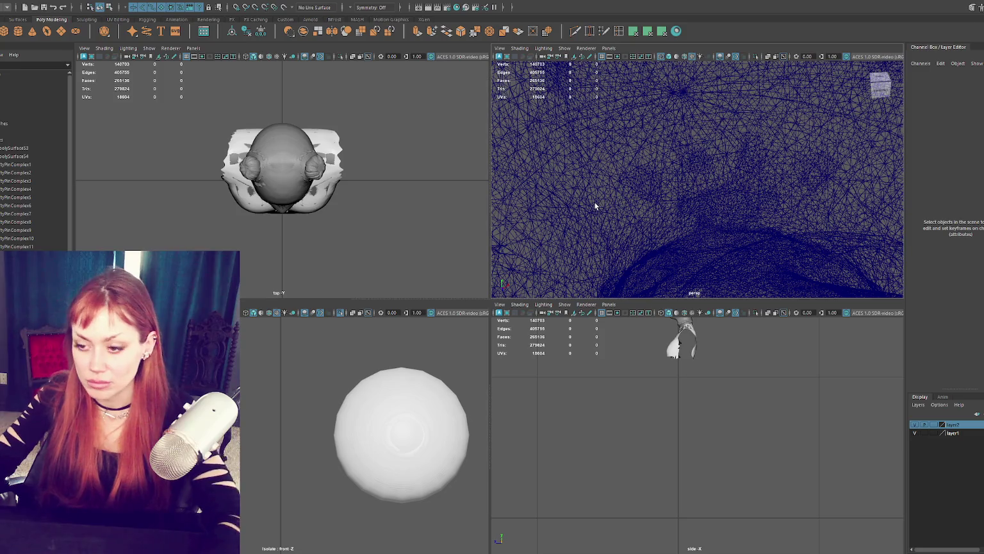
{"action": "key", "text": "f"}
{"action": "left_click", "coordinate": [386, 389]}
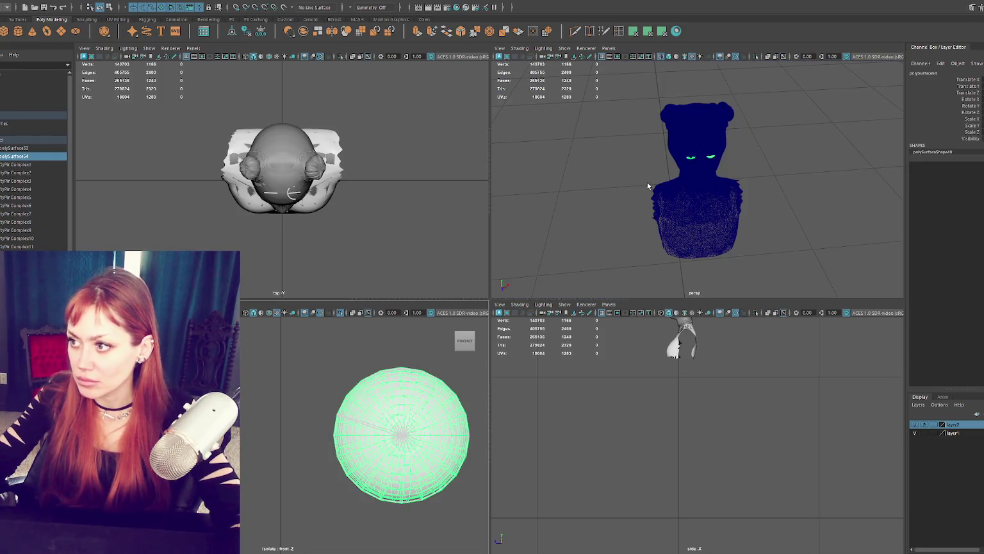
{"action": "left_click_drag", "start_coordinate": [464, 513], "coordinate": [467, 500]}
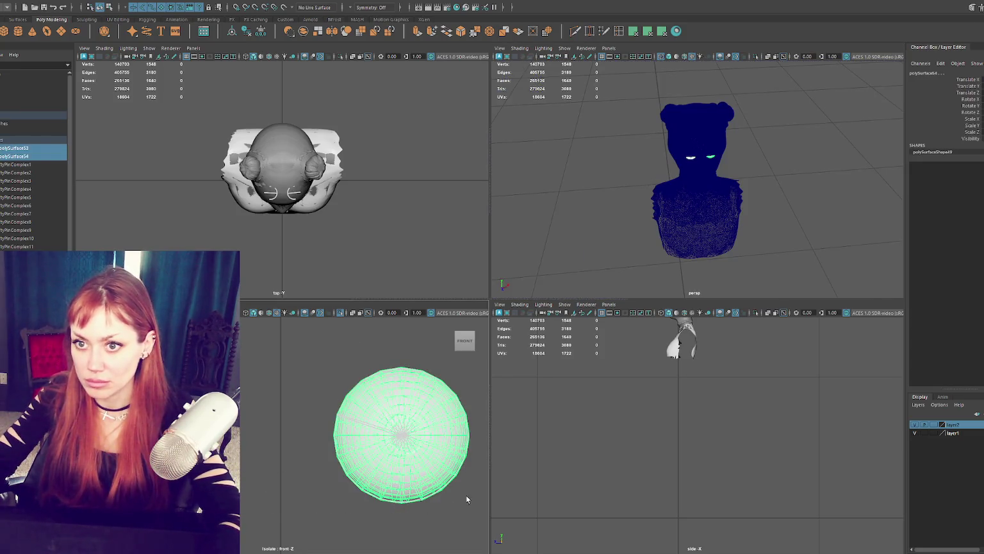
{"action": "key", "text": "ctrl+1"}
{"action": "key", "text": "f"}
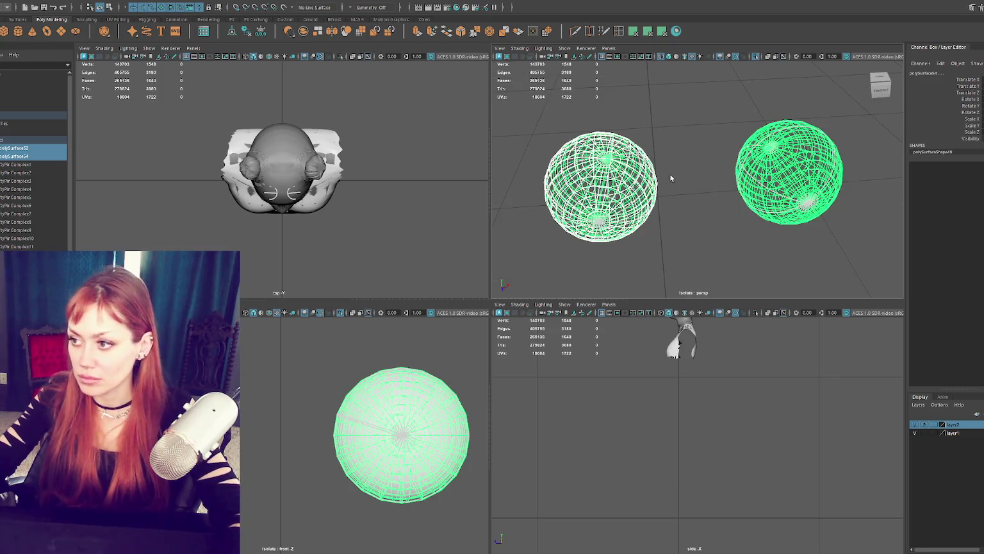
{"action": "key", "text": "space"}
{"action": "left_click", "coordinate": [319, 306]}
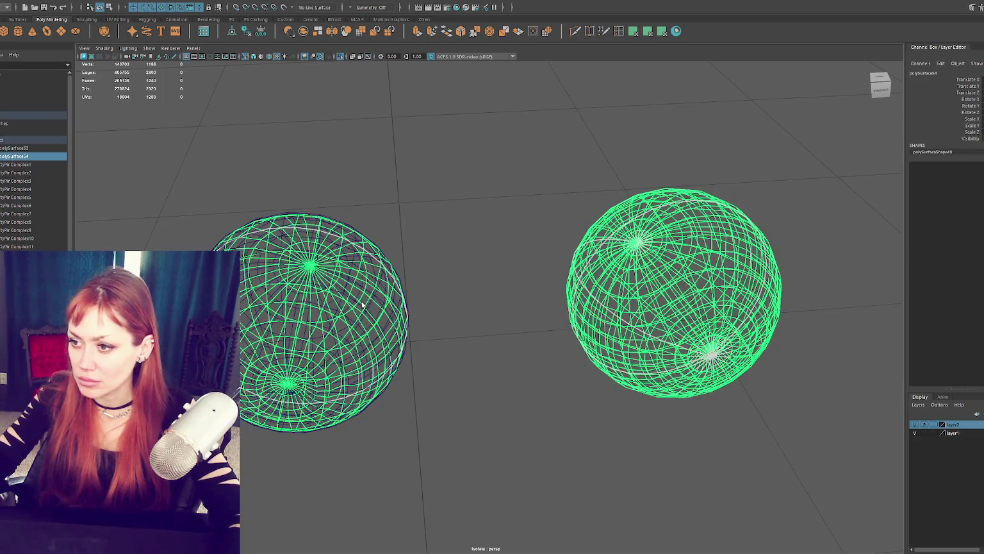
Separate the eye mesh into individual sphere pieces with Mesh > Separate
{"action": "left_click", "coordinate": [153, 36]}
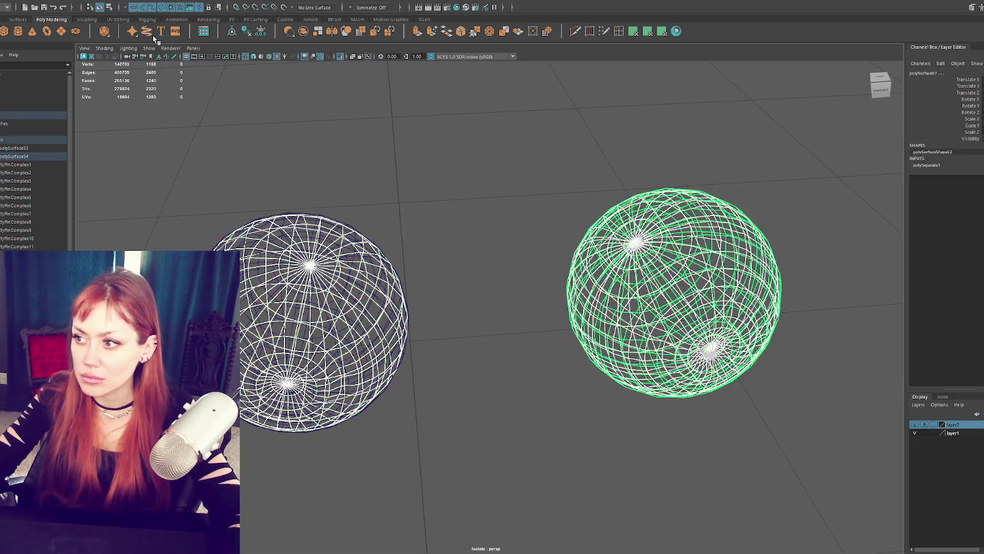
{"action": "left_click", "coordinate": [629, 188]}
{"action": "left_click", "coordinate": [631, 196]}
{"action": "left_click", "coordinate": [280, 241]}
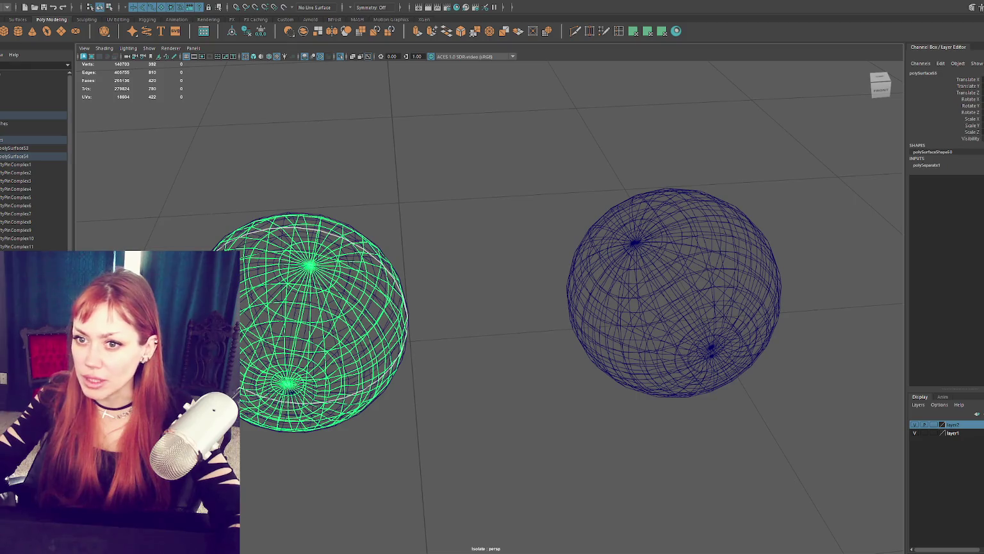
Unparent polySurface55 to polySurface57 with Shift+P and delete the empty polySurface54 group
{"action": "left_click", "coordinate": [19, 165]}
{"action": "left_click", "coordinate": [23, 181], "text": "shift"}
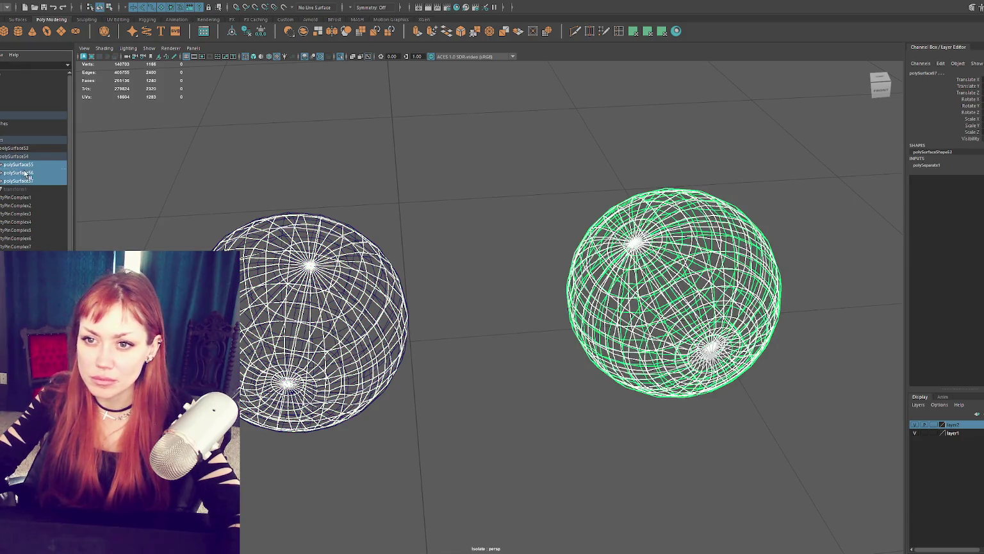
{"action": "key", "text": "shift+p"}
{"action": "left_click", "coordinate": [31, 181]}
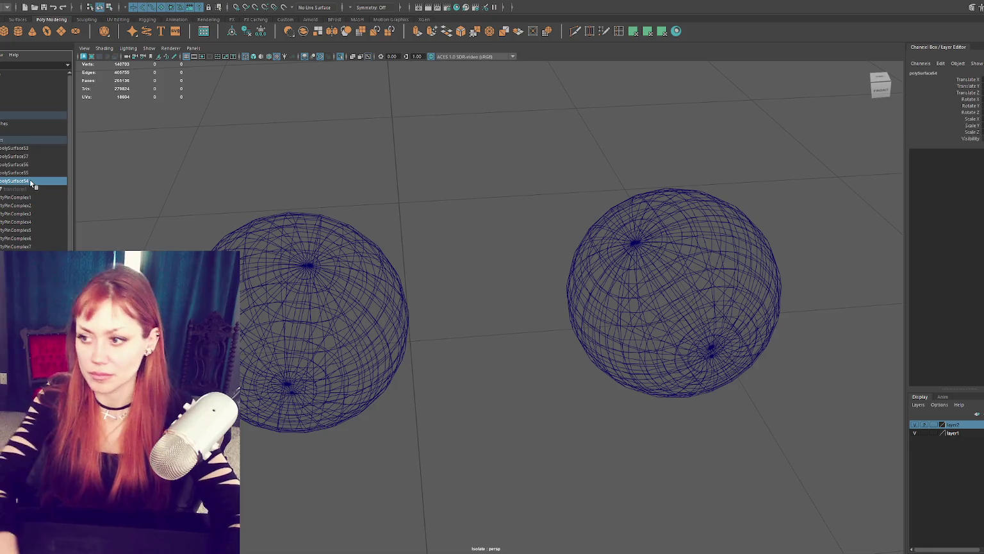
{"action": "key", "text": "Delete"}
Check the separated spheres, show the whole scene shaded, and maximize the front view
{"action": "left_click", "coordinate": [259, 264]}
{"action": "left_click", "coordinate": [626, 268]}
{"action": "left_click", "coordinate": [475, 235]}
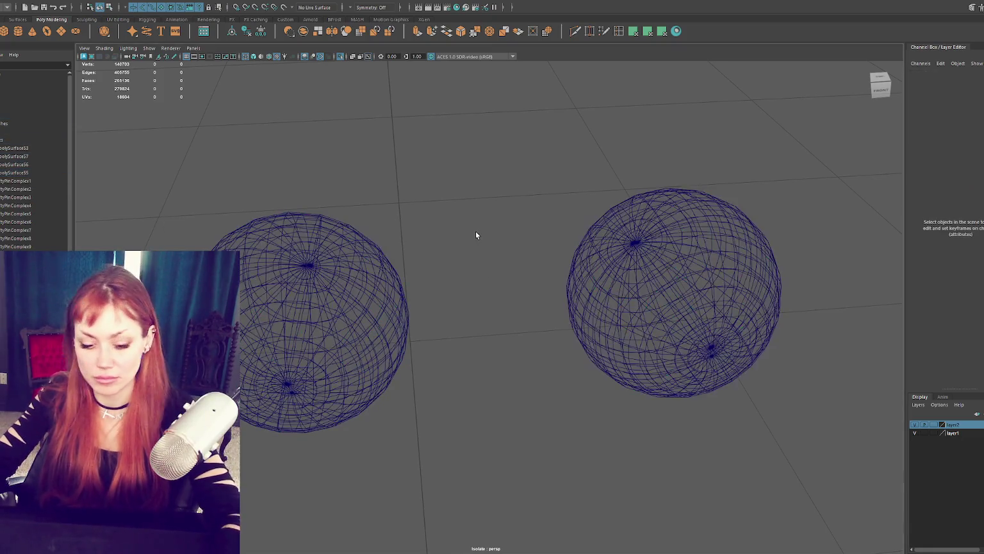
{"action": "key", "text": "6"}
{"action": "key", "text": "ctrl+1"}
{"action": "key", "text": "space"}
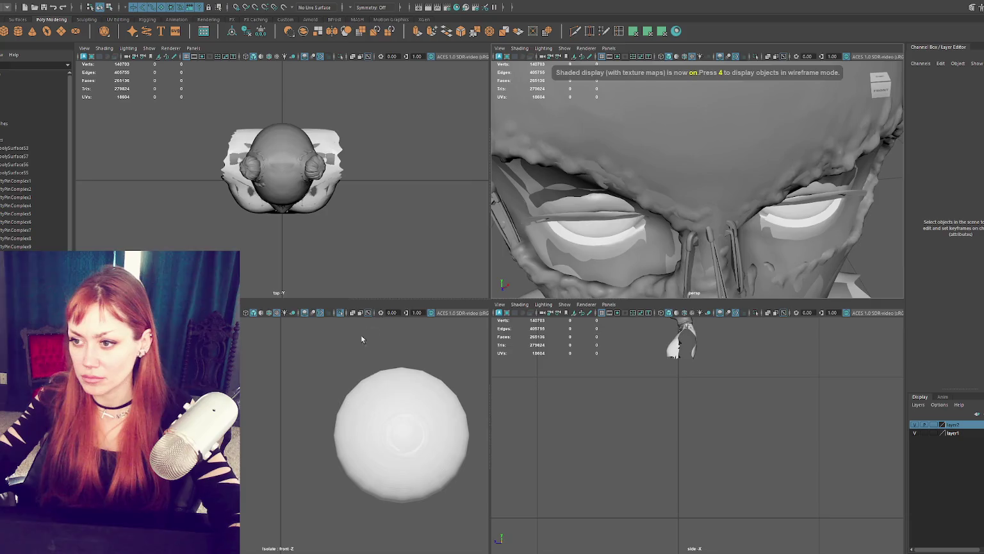
{"action": "key", "text": "space"}
Select polySurface53 and polySurface55 and frame the left eye
{"action": "left_click", "coordinate": [296, 308]}
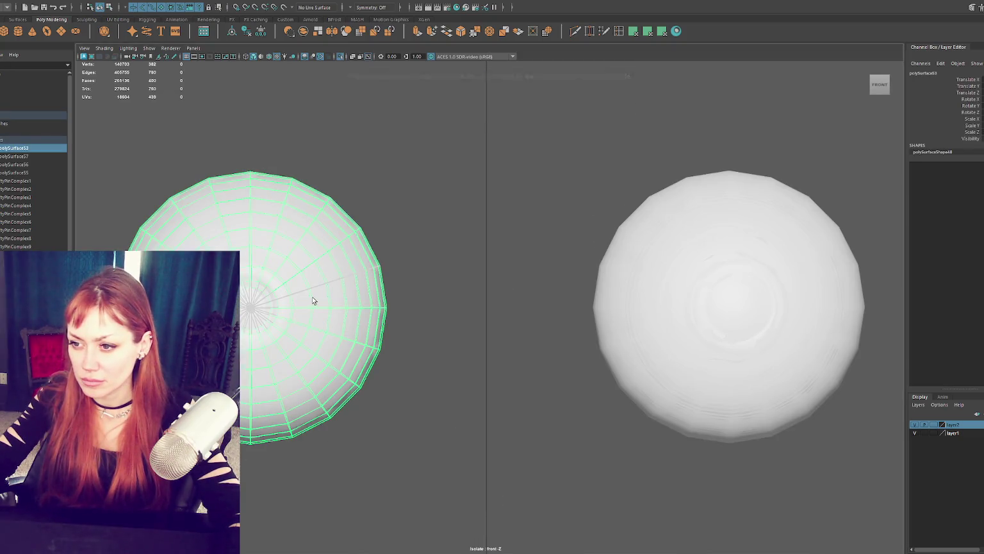
{"action": "left_click", "coordinate": [313, 300], "text": "shift"}
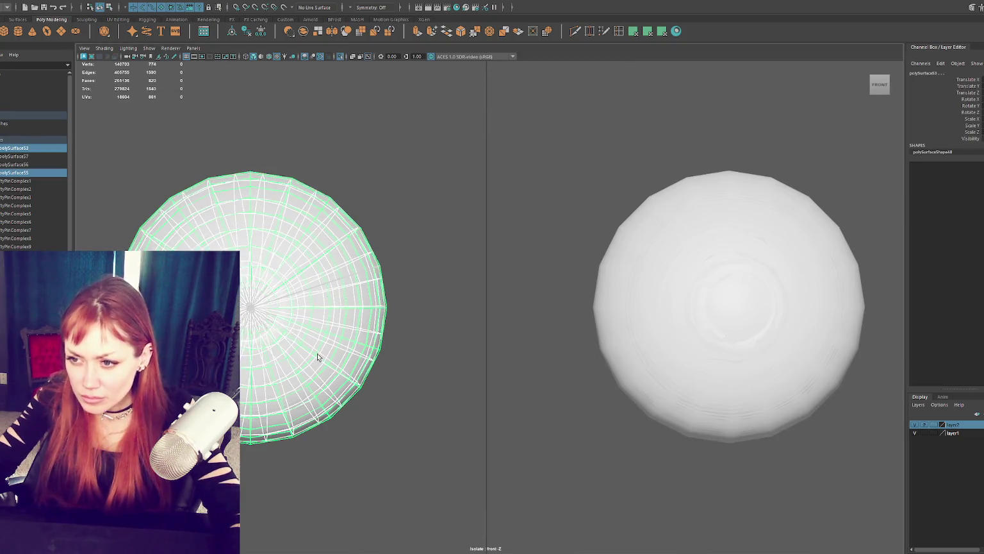
{"action": "scroll", "coordinate": [284, 313], "scroll_direction": "up", "scroll_amount": 3}
{"action": "key", "text": "f"}
{"action": "scroll", "coordinate": [452, 266], "scroll_direction": "up", "scroll_amount": 3}
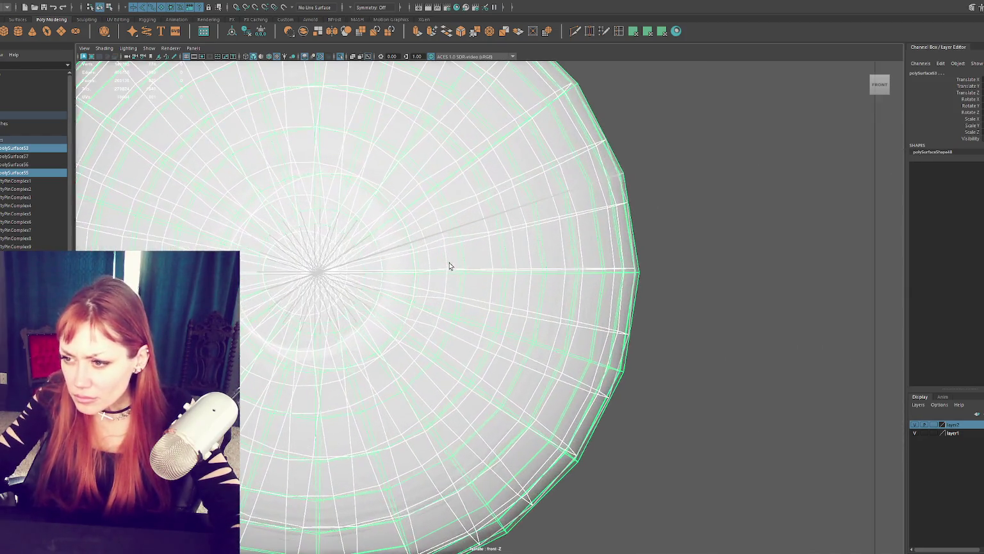
{"action": "scroll", "coordinate": [481, 264], "scroll_direction": "up", "scroll_amount": 2}
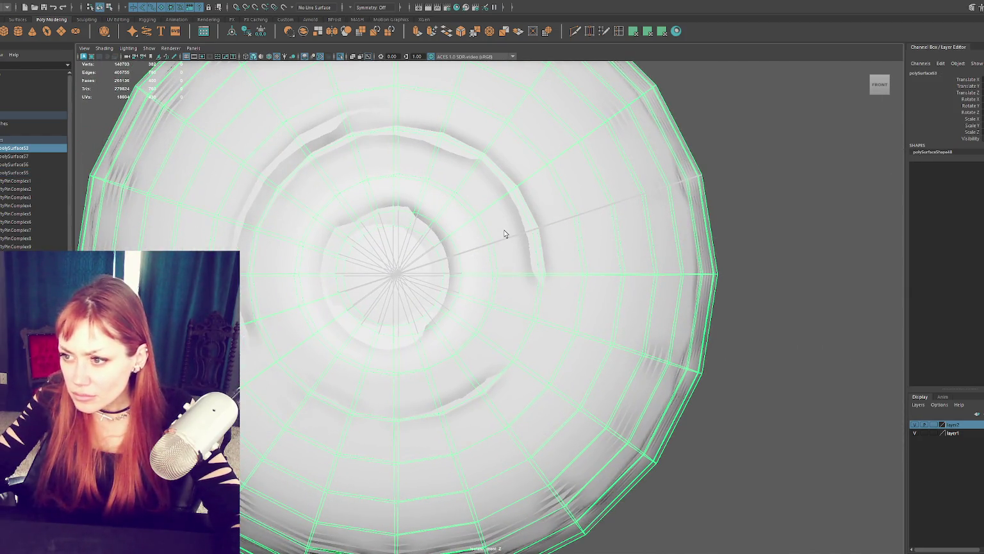
Hide and unhide polySurface53 to inspect the inner sphere polySurface55, then return to four views
{"action": "key", "text": "ctrl+h"}
{"action": "left_click", "coordinate": [446, 262]}
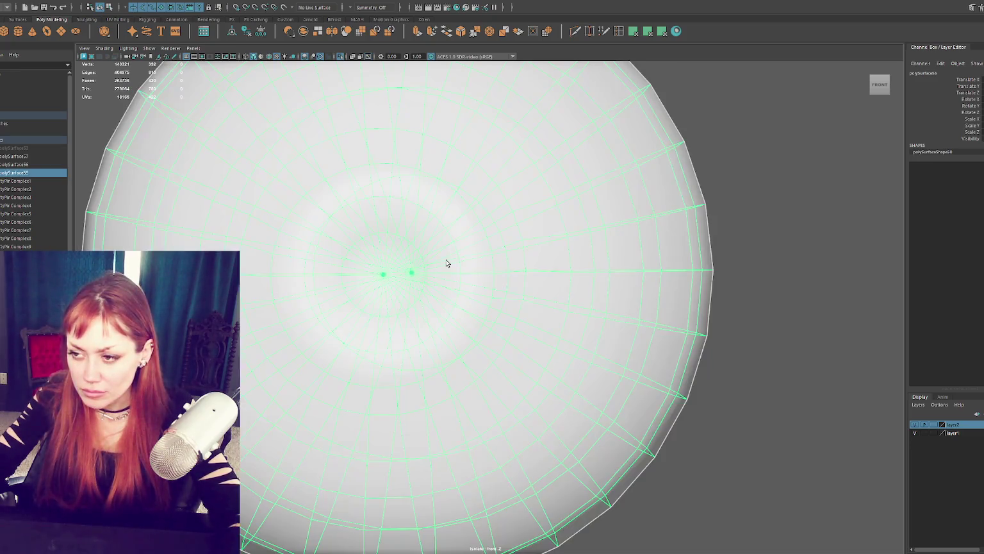
{"action": "left_click", "coordinate": [756, 255]}
{"action": "left_click", "coordinate": [42, 146]}
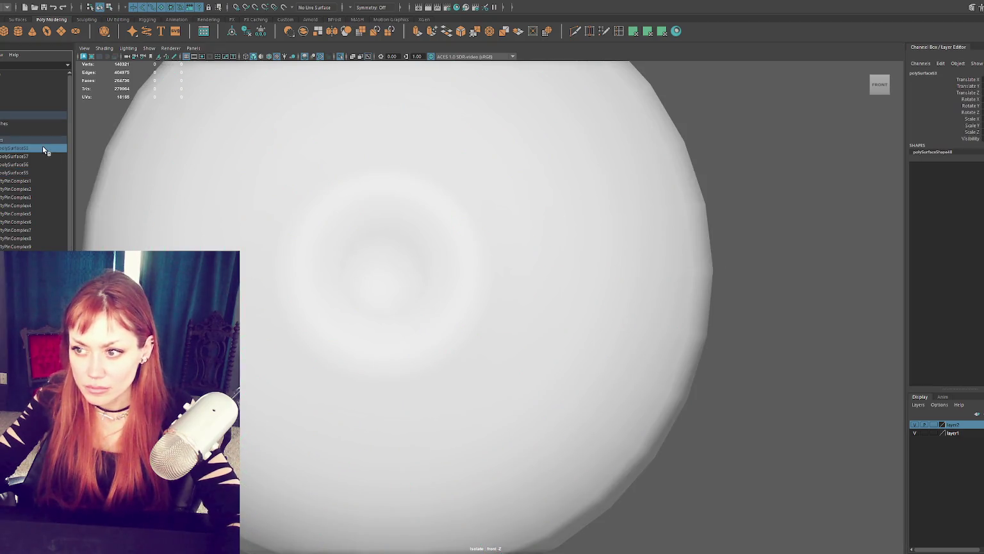
{"action": "key", "text": "shift+h"}
{"action": "key", "text": "ctrl+h"}
{"action": "left_click", "coordinate": [449, 225]}
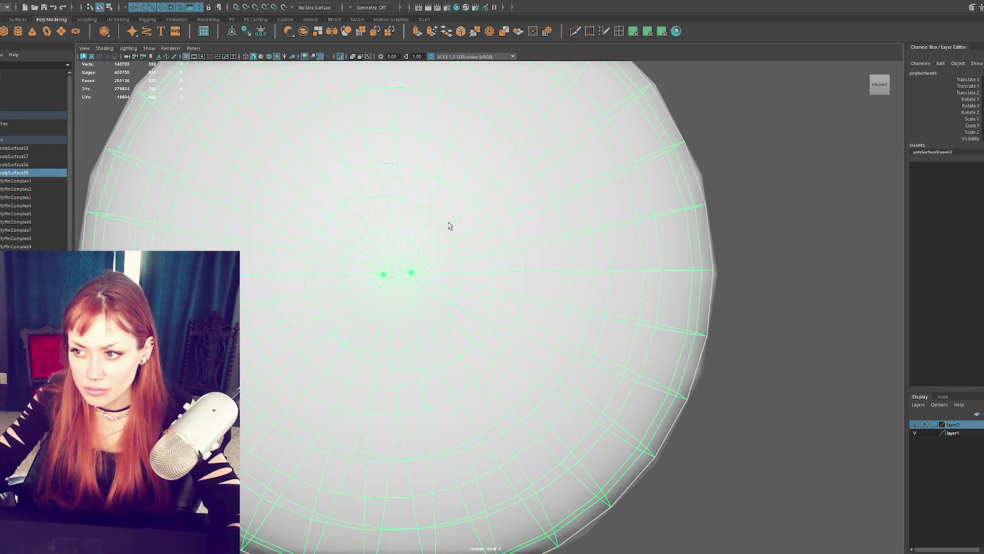
{"action": "key", "text": "ctrl+shift+h"}
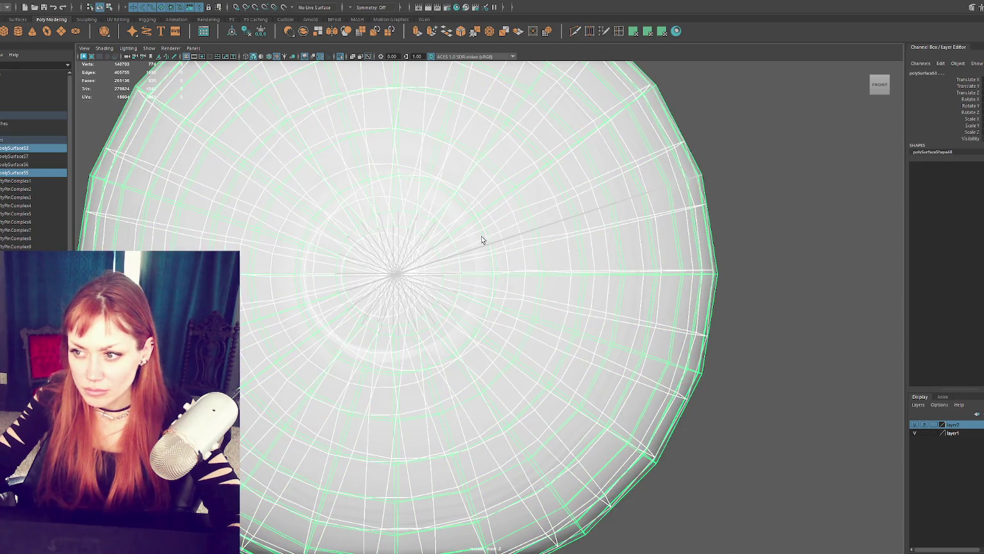
{"action": "left_click", "coordinate": [470, 242]}
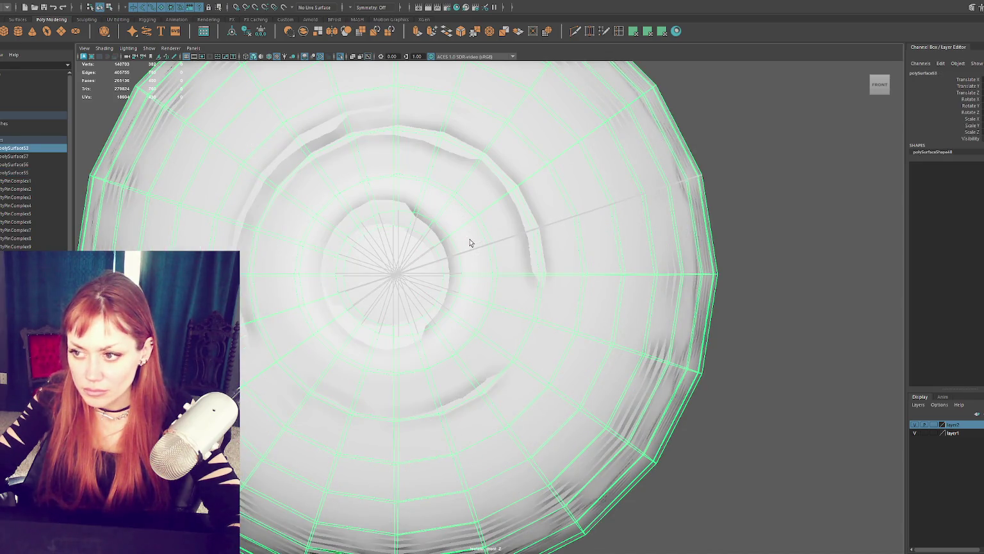
{"action": "key", "text": "space"}
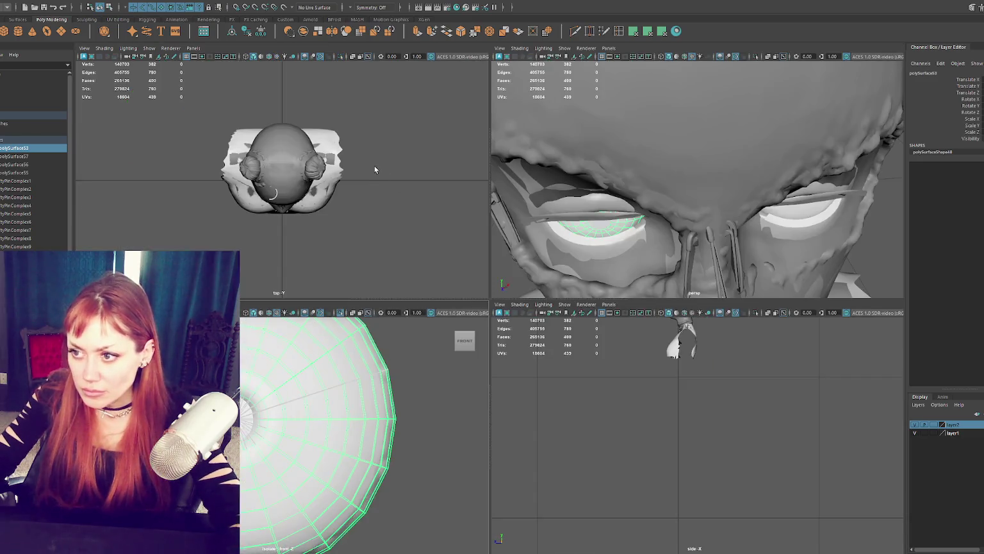
Isolate the left eye's spheres in an enlarged top view and select polySurface55
{"action": "left_click", "coordinate": [294, 194], "text": "shift"}
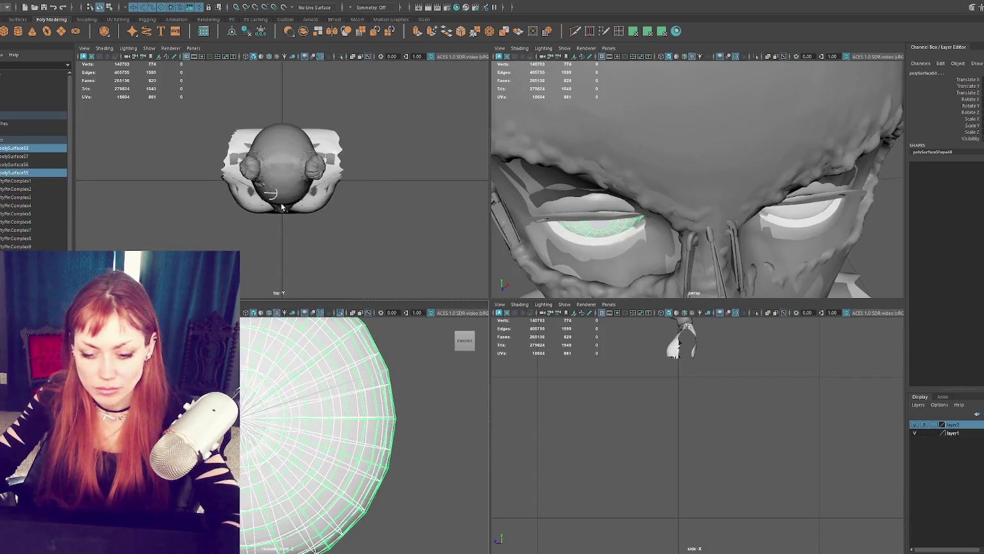
{"action": "key", "text": "ctrl+1"}
{"action": "key", "text": "f"}
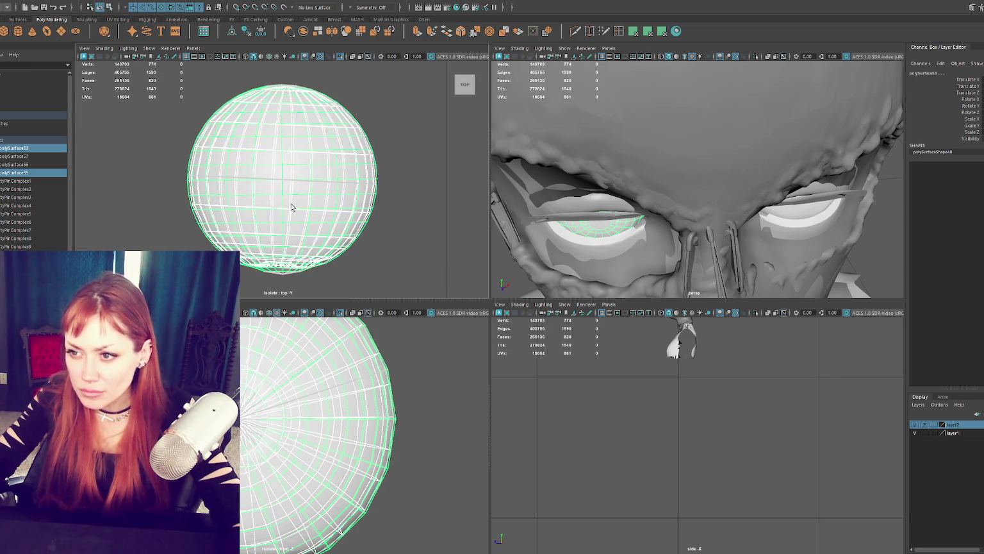
{"action": "middle_click_drag", "start_coordinate": [291, 204], "coordinate": [308, 185], "text": "alt"}
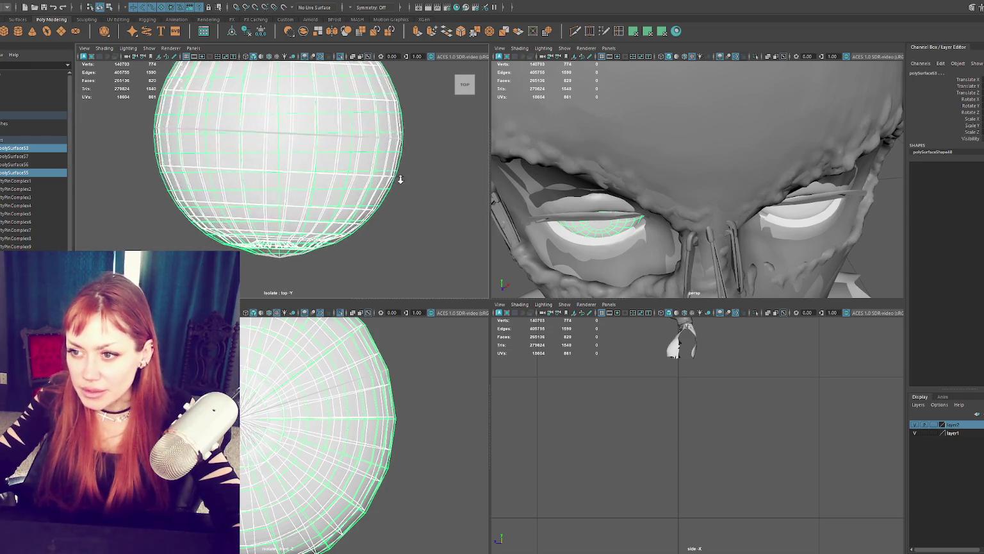
{"action": "right_click_drag", "start_coordinate": [308, 185], "coordinate": [456, 246], "text": "alt"}
{"action": "left_click_drag", "start_coordinate": [384, 299], "coordinate": [414, 403]}
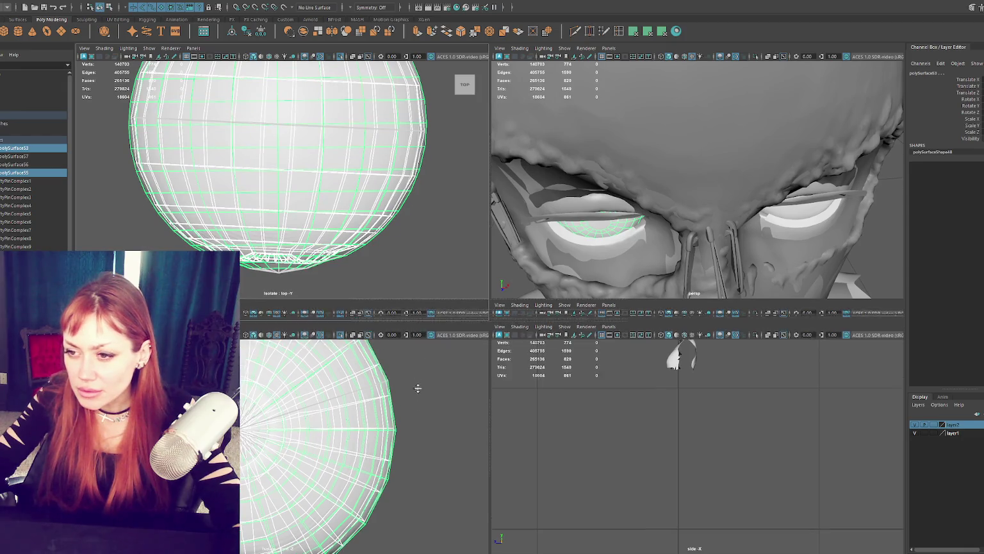
{"action": "left_click", "coordinate": [394, 292]}
{"action": "left_click", "coordinate": [373, 256]}
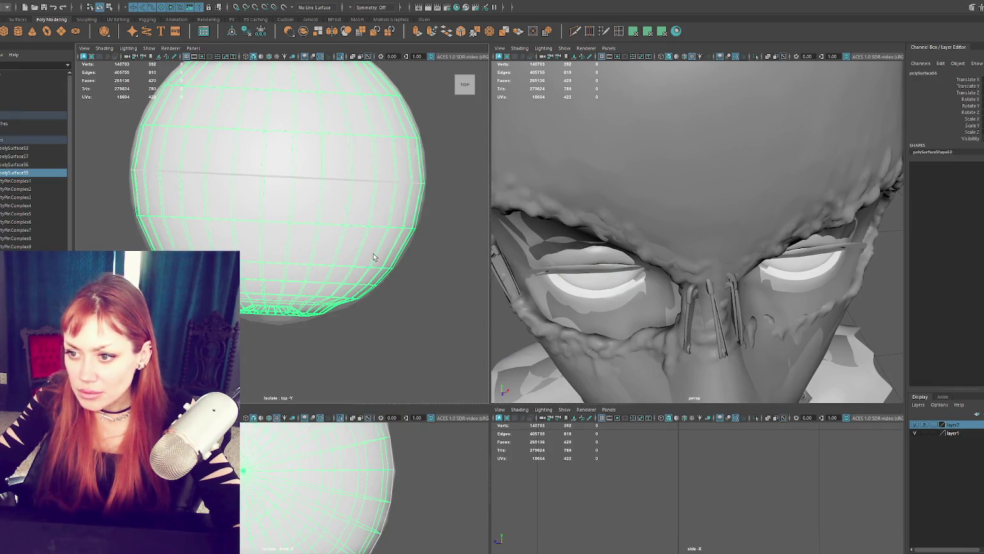
Center the pivot on polySurface55 and rotate it slightly in the top view
{"action": "key", "text": "e"}
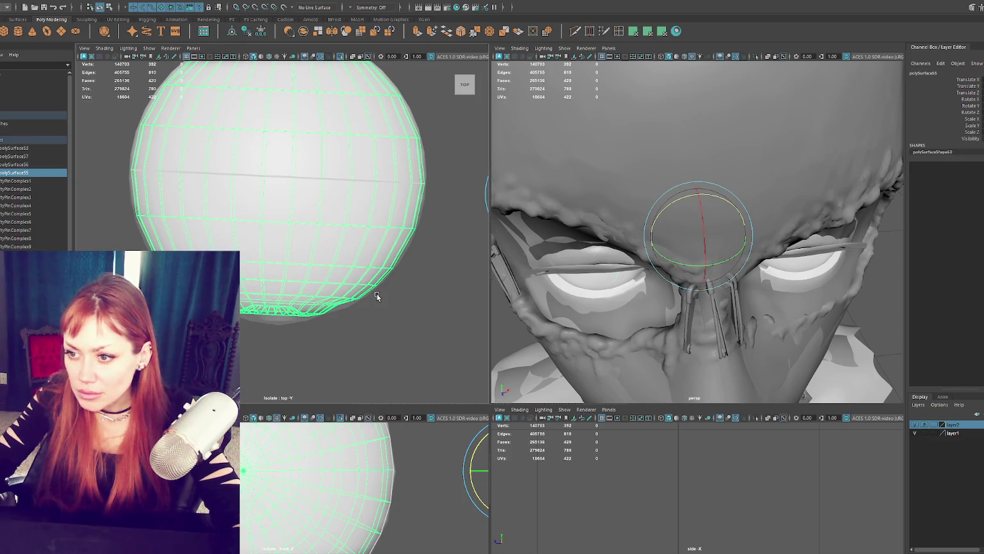
{"action": "key", "text": "f"}
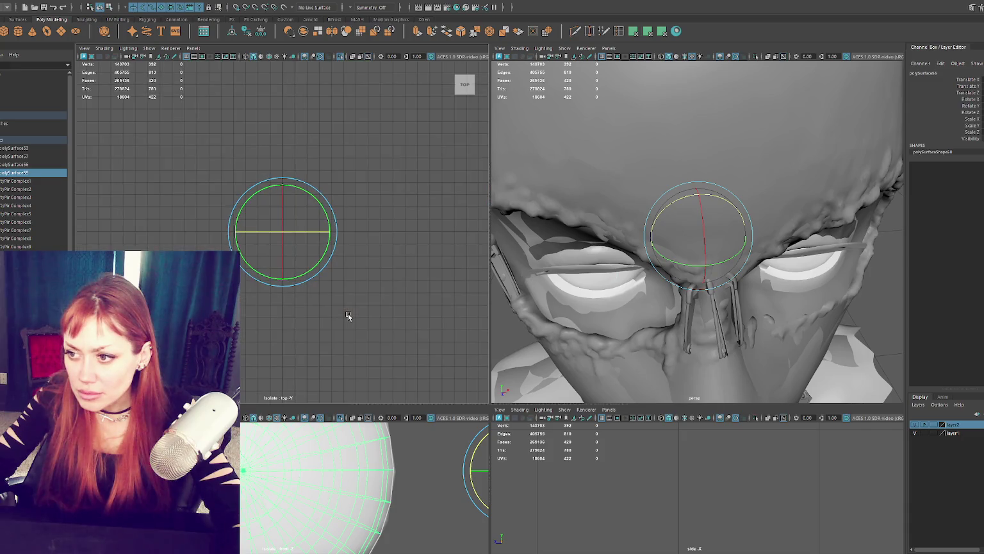
{"action": "scroll", "coordinate": [318, 263], "scroll_direction": "up", "scroll_amount": 3}
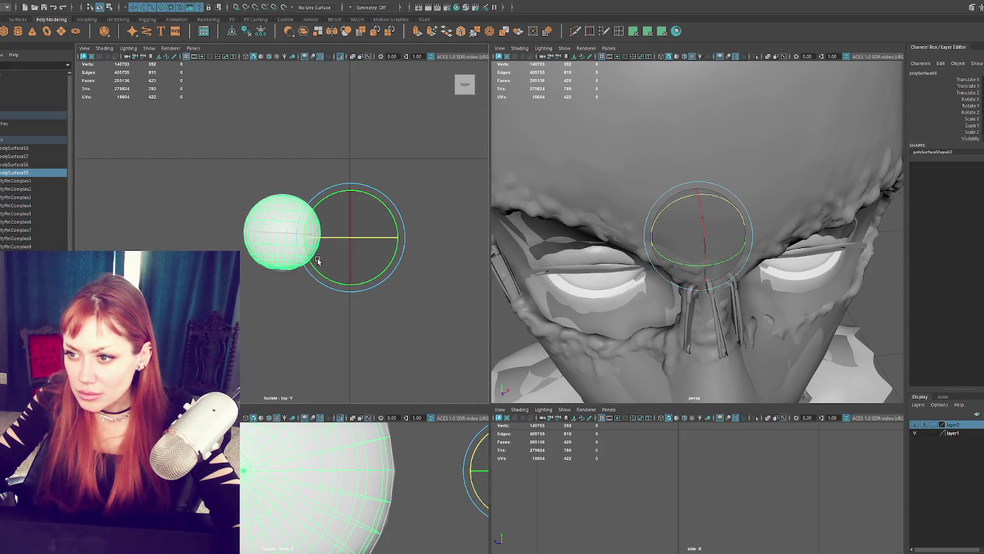
{"action": "scroll", "coordinate": [318, 259], "scroll_direction": "up", "scroll_amount": 2}
{"action": "left_click", "coordinate": [232, 30]}
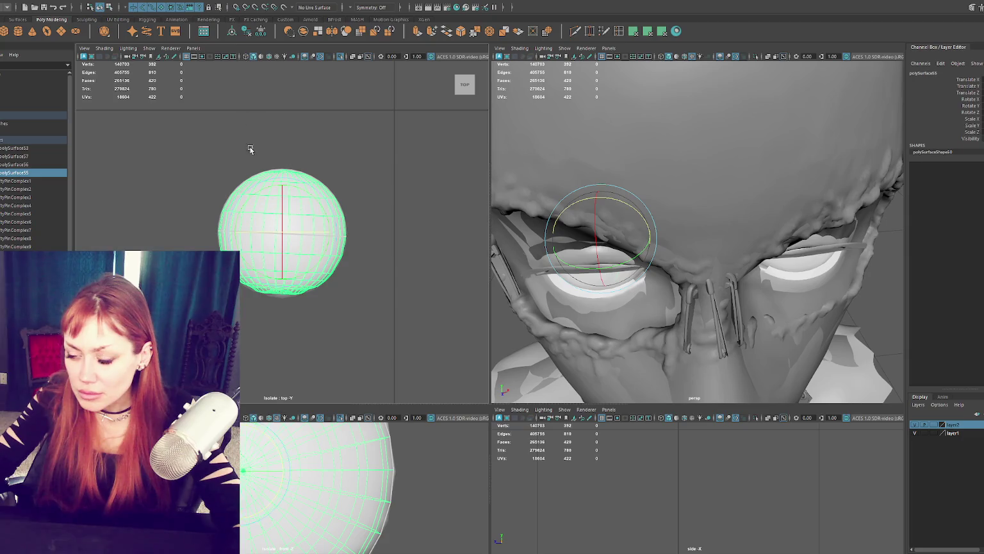
{"action": "key", "text": "f"}
{"action": "scroll", "coordinate": [290, 240], "scroll_direction": "up", "scroll_amount": 3}
{"action": "scroll", "coordinate": [288, 245], "scroll_direction": "up", "scroll_amount": 2}
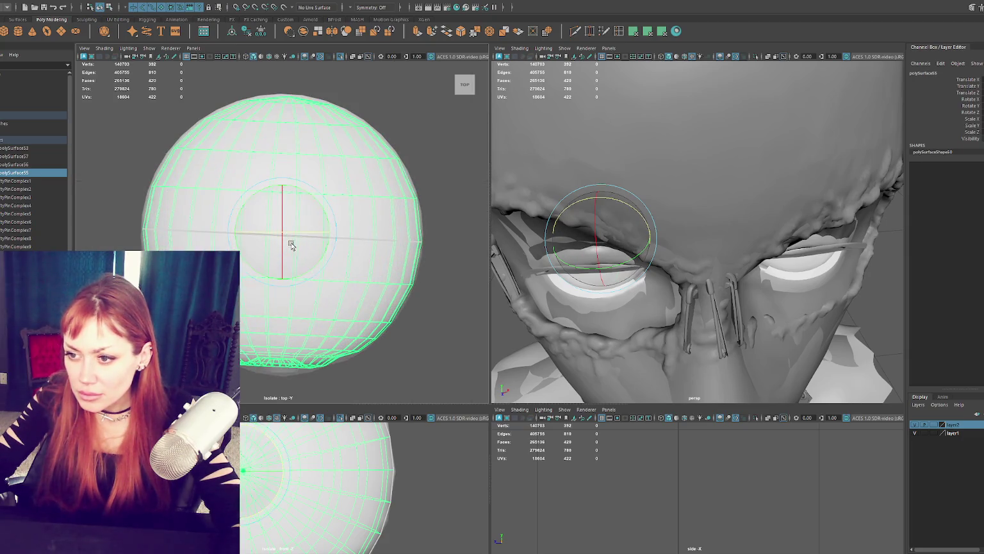
{"action": "left_click_drag", "start_coordinate": [307, 275], "coordinate": [309, 275]}
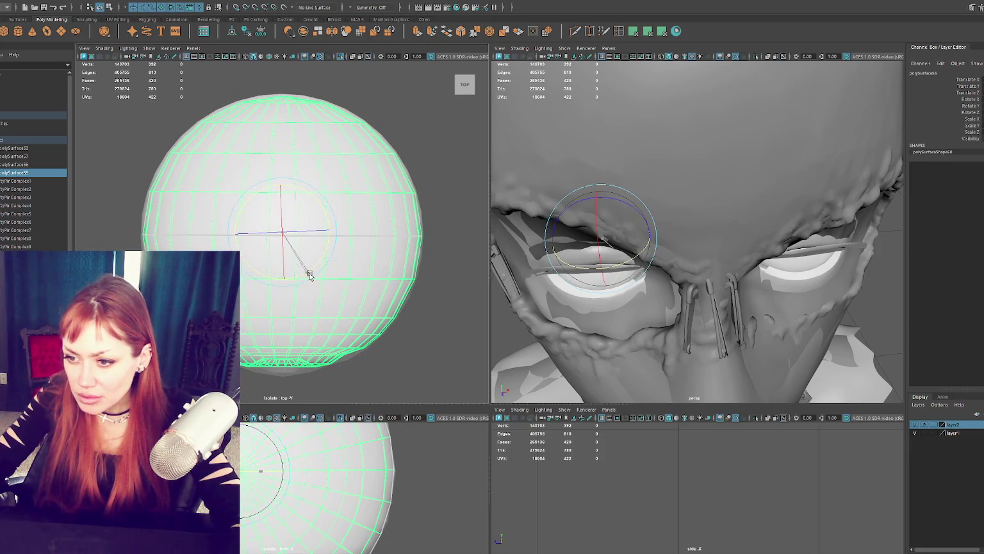
Select the eye's other sphere and rotate it slightly further to match
{"action": "left_click", "coordinate": [380, 277], "text": "shift"}
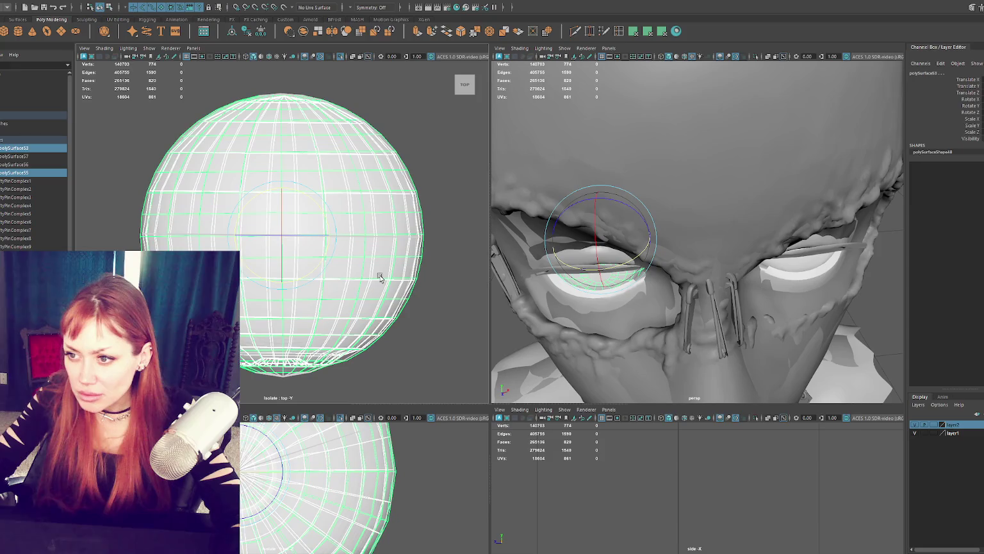
{"action": "left_click", "coordinate": [360, 275], "text": "shift"}
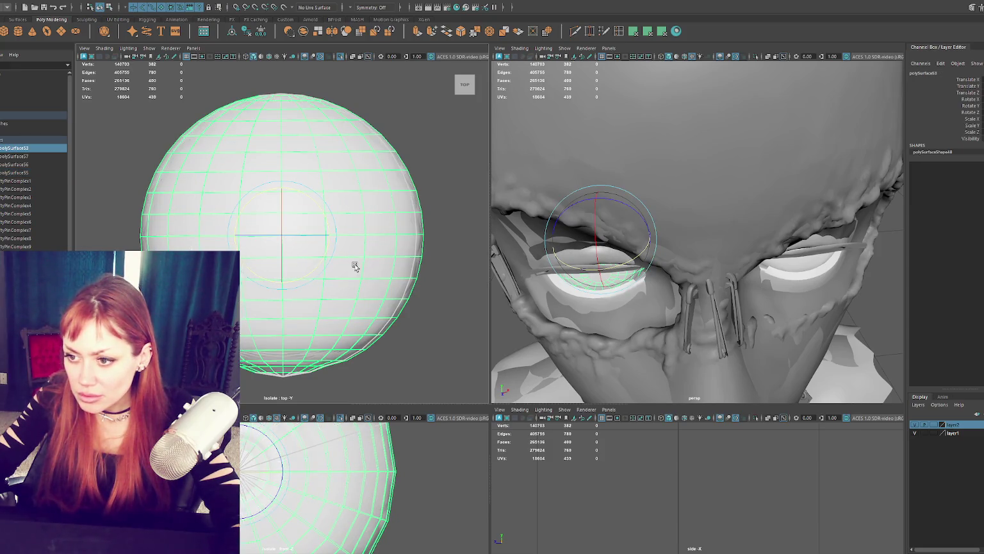
{"action": "left_click", "coordinate": [420, 245]}
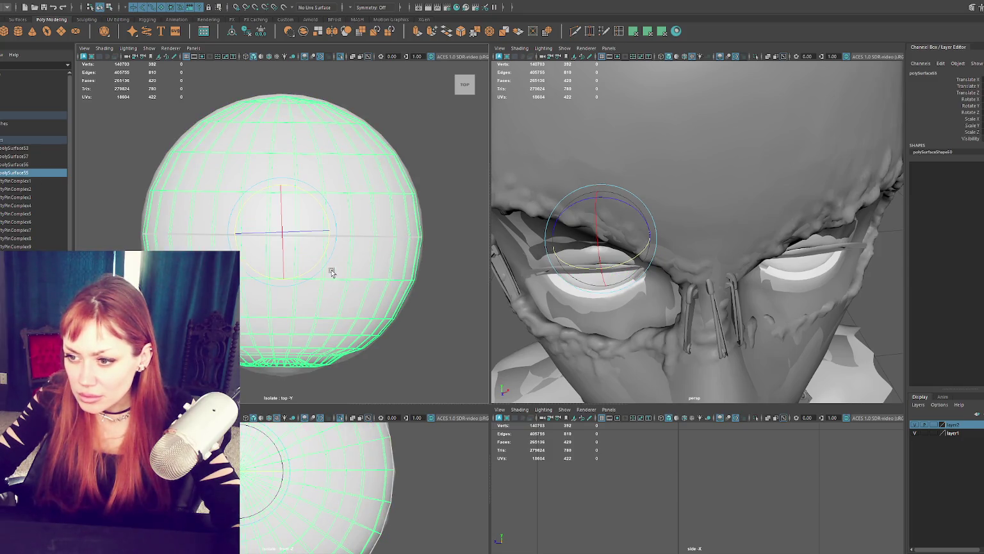
{"action": "left_click", "coordinate": [381, 294], "text": "shift"}
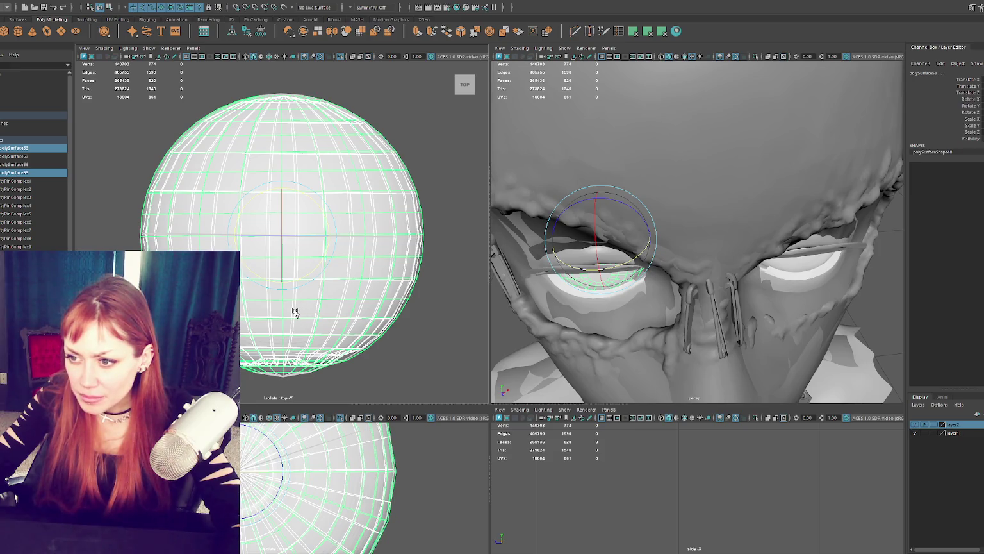
{"action": "left_click", "coordinate": [295, 313]}
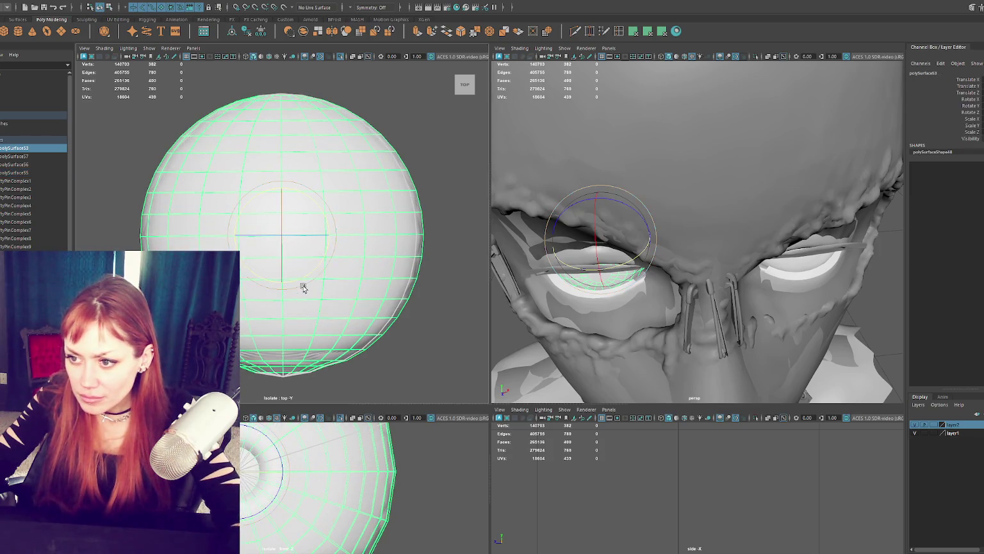
{"action": "left_click", "coordinate": [369, 338]}
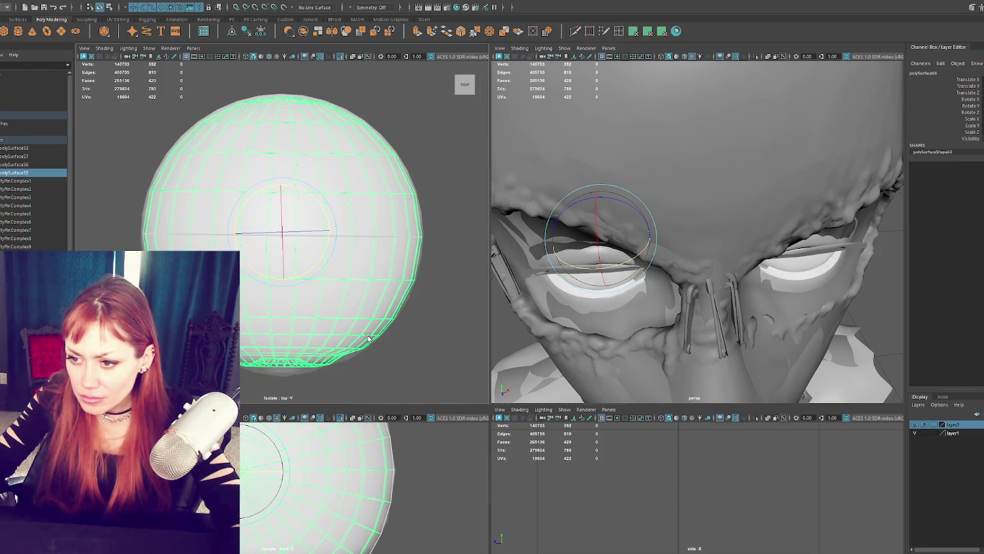
{"action": "left_click_drag", "start_coordinate": [306, 277], "coordinate": [306, 275]}
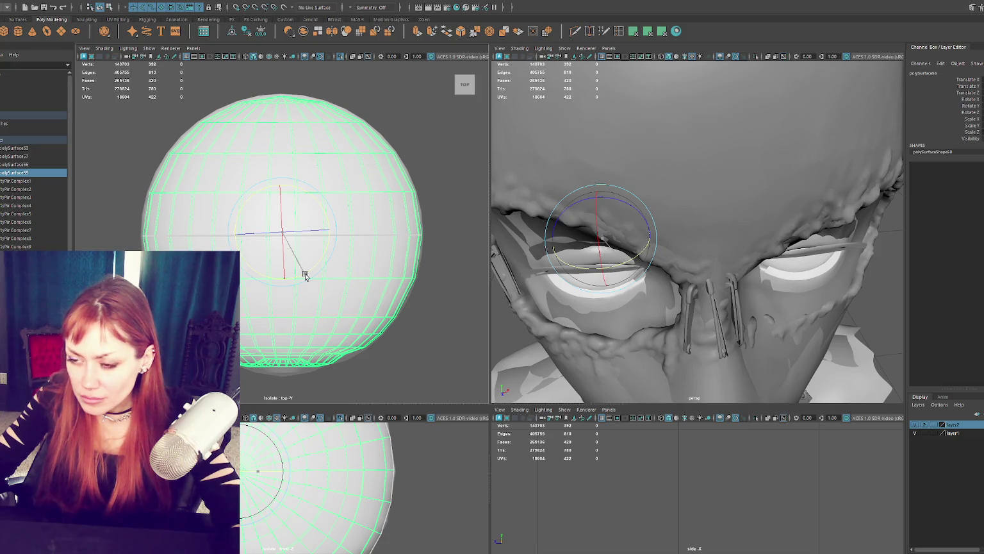
{"action": "left_click", "coordinate": [385, 297], "text": "shift"}
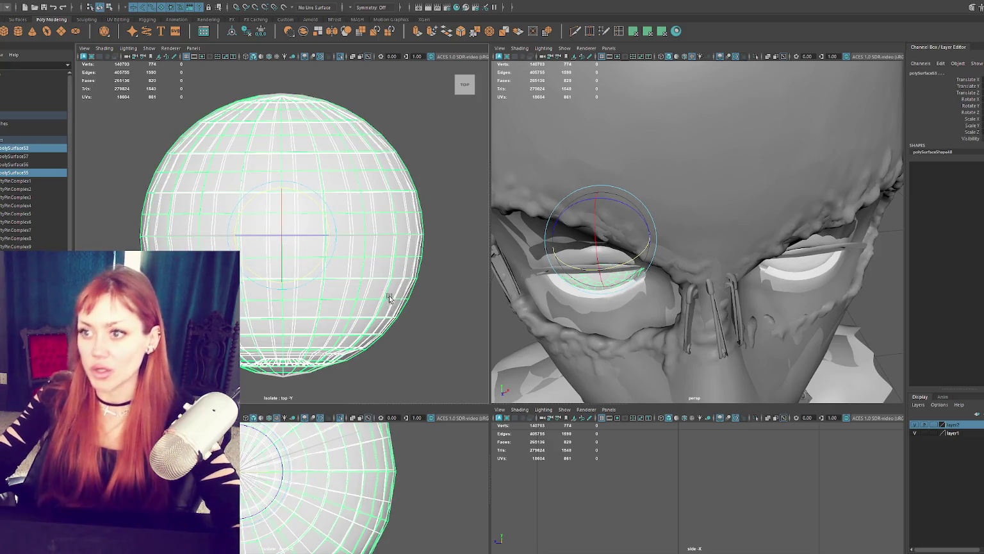
{"action": "left_click", "coordinate": [805, 267]}
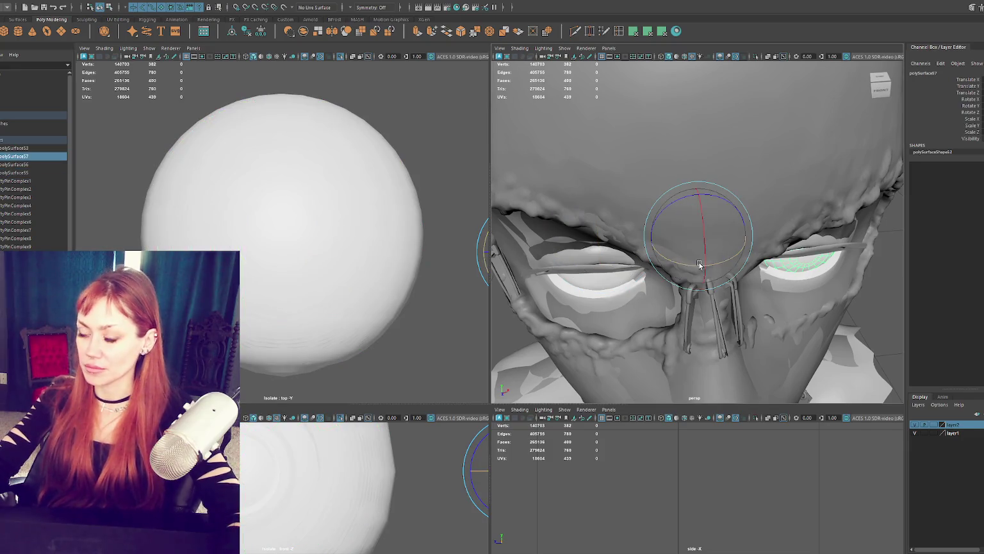
Select the right eye's two spheres and frame them in the views
{"action": "key", "text": "f"}
{"action": "left_click", "coordinate": [16, 164], "text": "ctrl"}
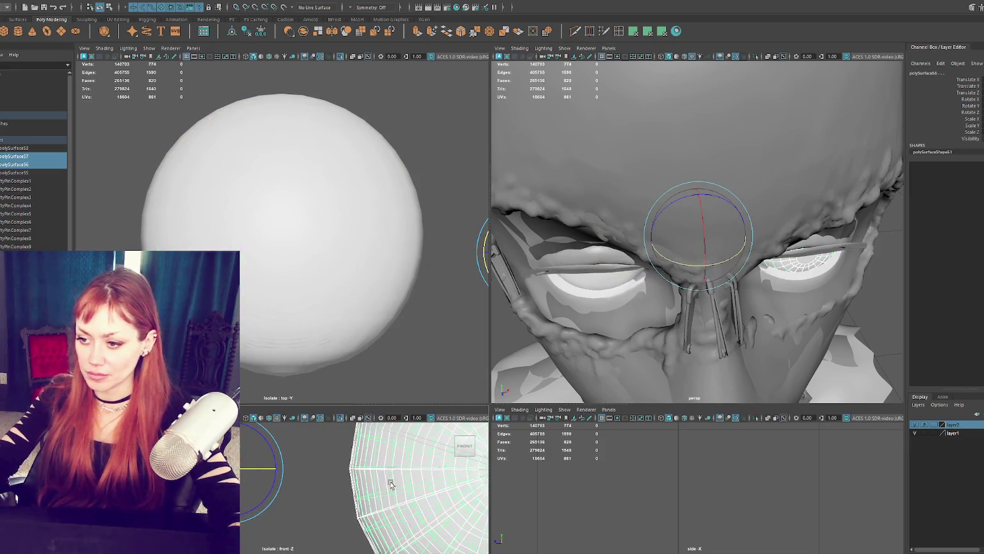
{"action": "key", "text": "f"}
{"action": "key", "text": "f"}
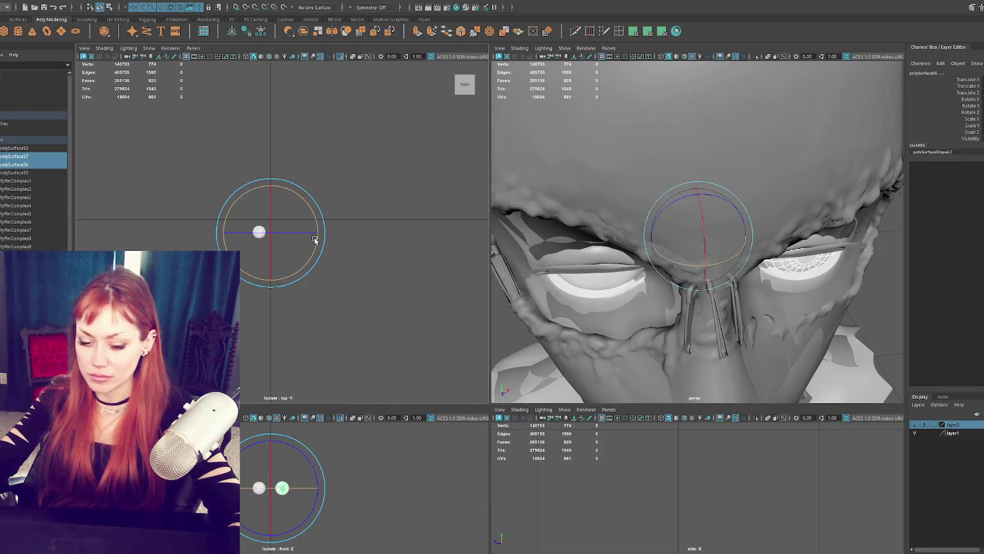
{"action": "key", "text": "f"}
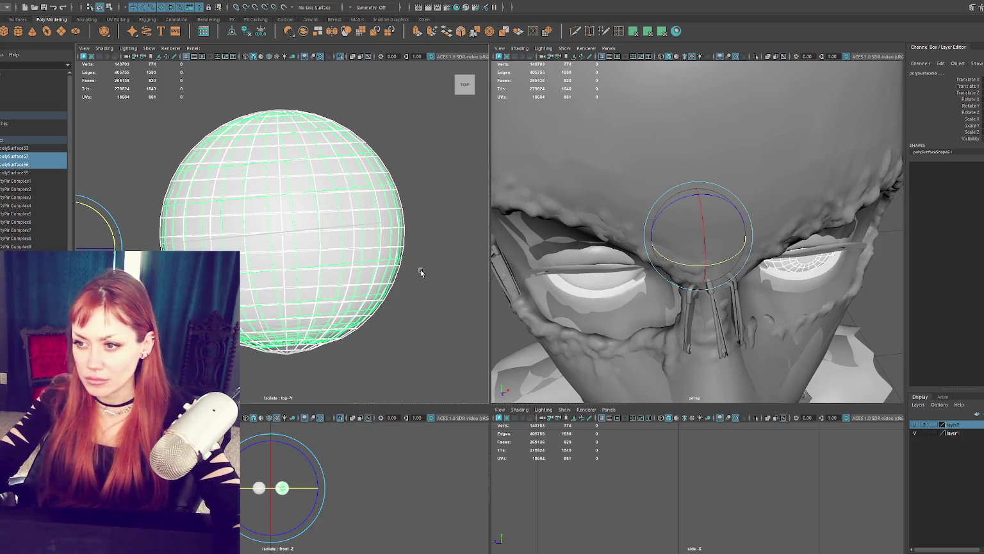
{"action": "left_click", "coordinate": [373, 259]}
{"action": "key", "text": "f"}
{"action": "left_click_drag", "start_coordinate": [448, 207], "coordinate": [340, 278]}
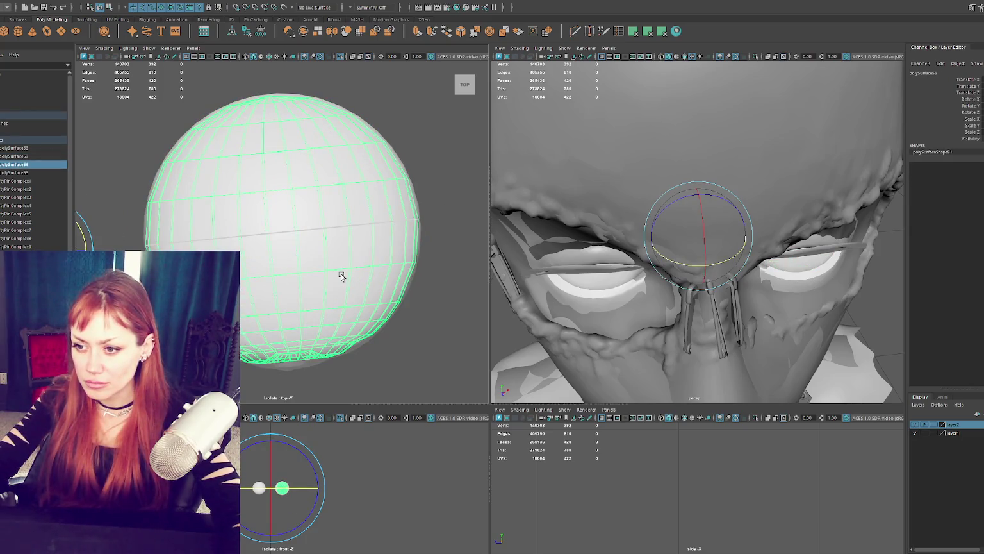
Center the pivot on the right eye spheres and rotate each in the top view to aim the eye
{"action": "left_click", "coordinate": [231, 31]}
{"action": "left_click_drag", "start_coordinate": [319, 253], "coordinate": [320, 258]}
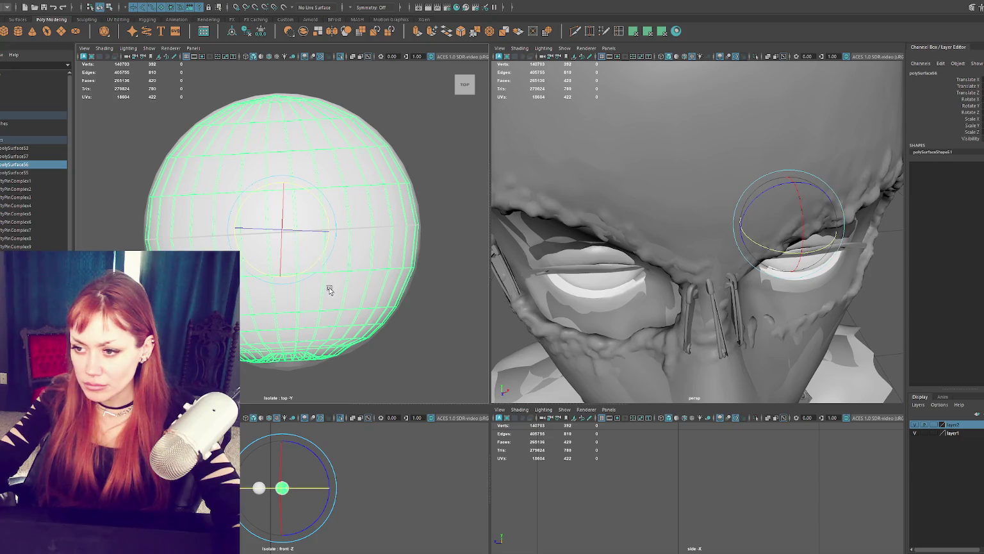
{"action": "left_click", "coordinate": [389, 309], "text": "shift"}
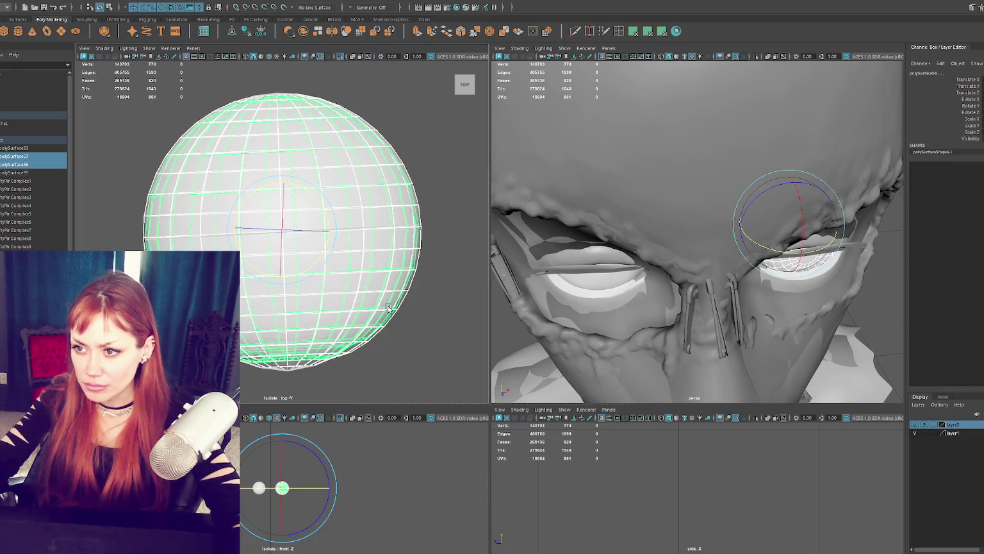
{"action": "left_click_drag", "start_coordinate": [314, 260], "coordinate": [309, 272]}
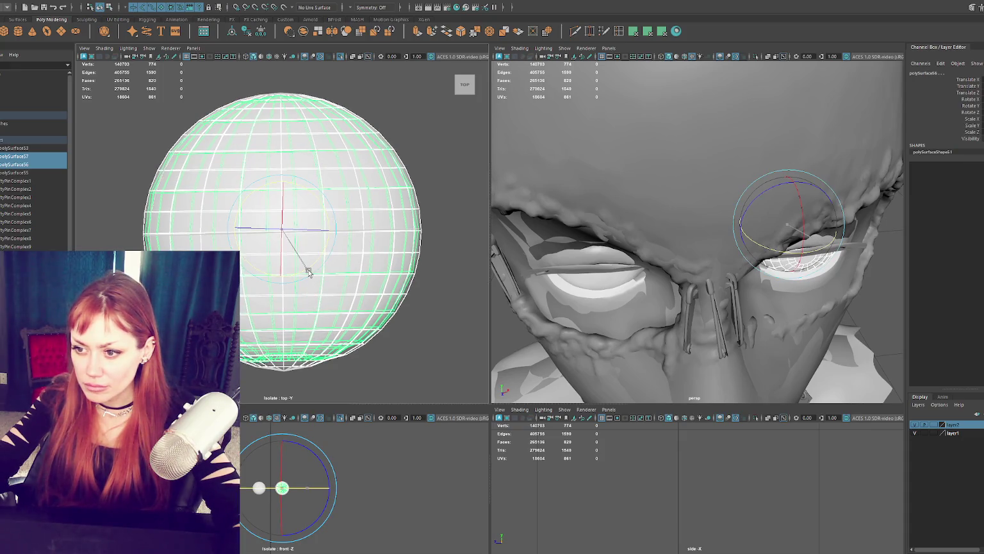
{"action": "left_click", "coordinate": [310, 301]}
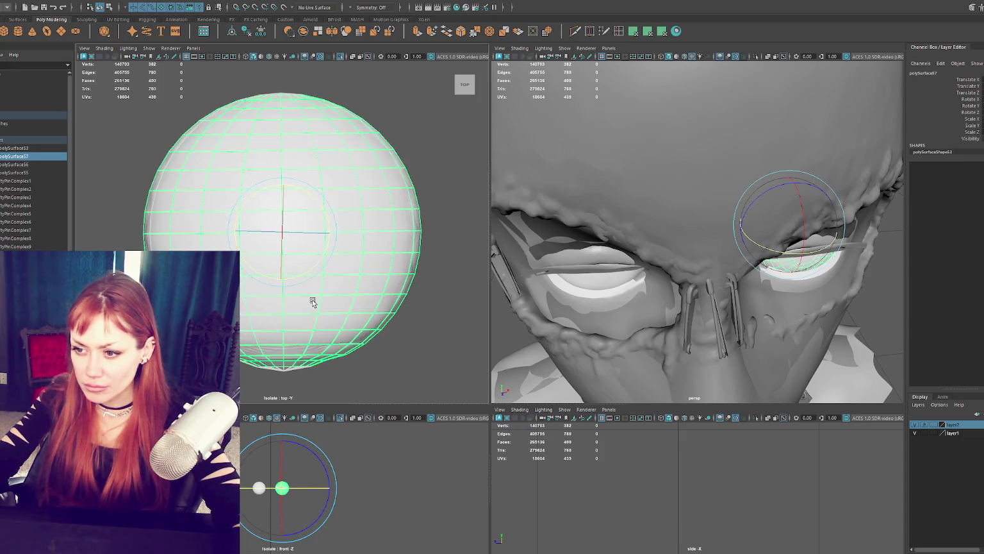
{"action": "left_click", "coordinate": [320, 306]}
{"action": "left_click_drag", "start_coordinate": [307, 268], "coordinate": [308, 271]}
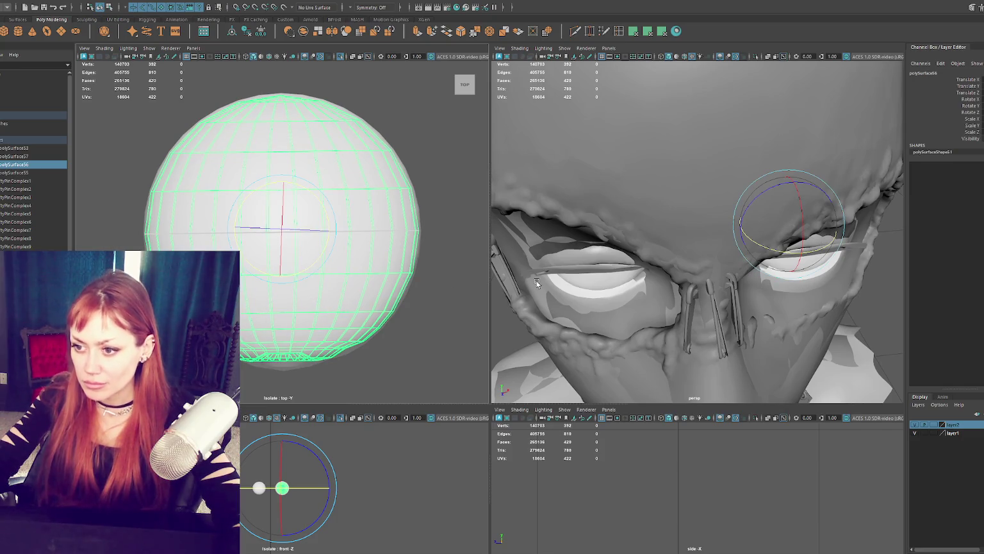
{"action": "left_click_drag", "start_coordinate": [310, 268], "coordinate": [309, 272]}
{"action": "left_click", "coordinate": [306, 313]}
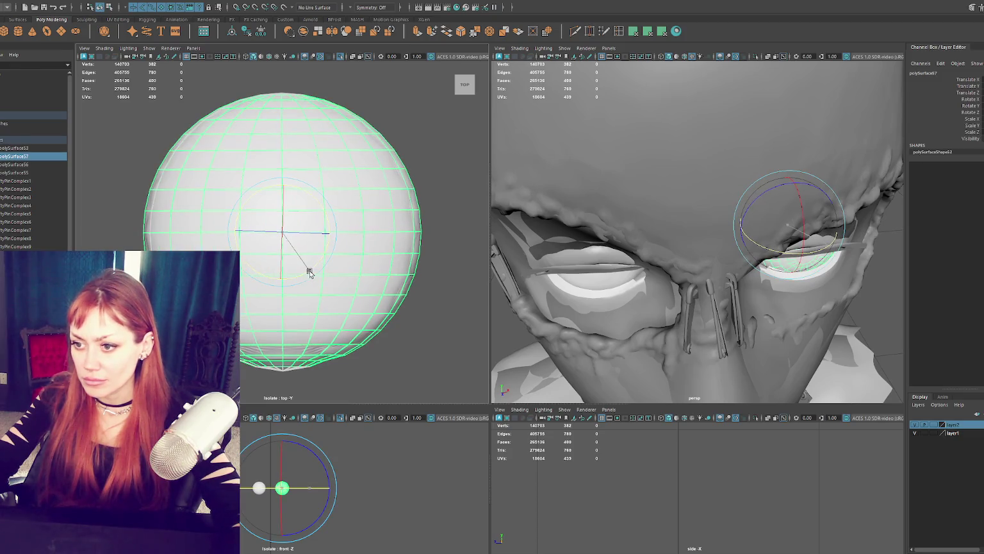
Maximize the perspective view and zoom out to show the whole bust
{"action": "key", "text": "space"}
{"action": "scroll", "coordinate": [625, 302], "scroll_direction": "down", "scroll_amount": 5}
{"action": "scroll", "coordinate": [636, 258], "scroll_direction": "down", "scroll_amount": 3}
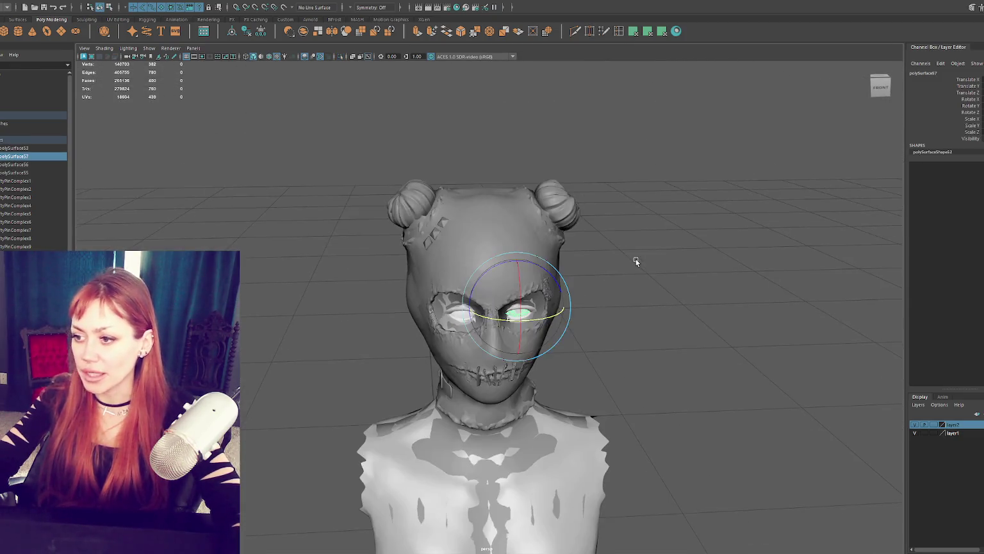
Combine one eye's two spheres into one mesh, delete its history, and add an _L suffix
{"action": "left_click", "coordinate": [636, 258]}
{"action": "left_click_drag", "start_coordinate": [16, 147], "coordinate": [16, 173]}
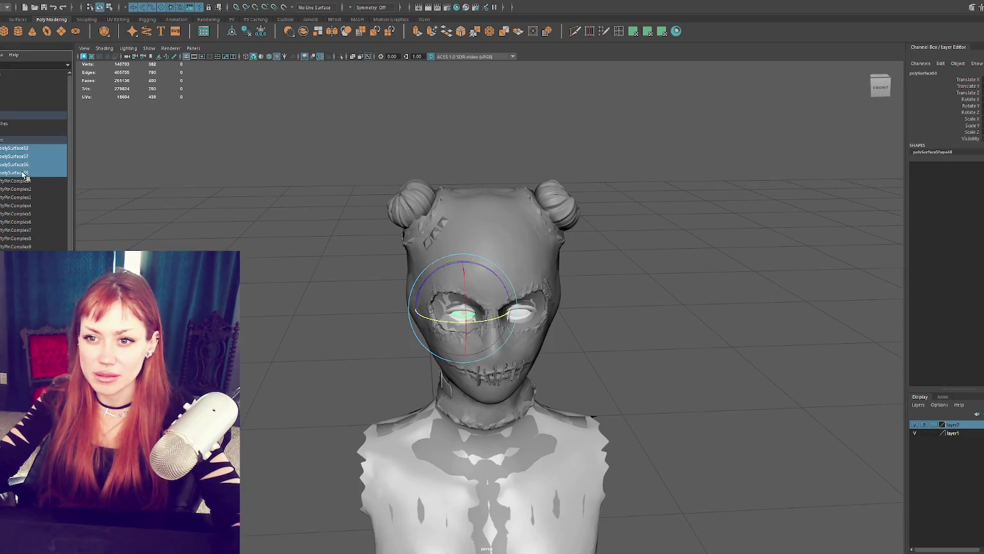
{"action": "left_click", "coordinate": [155, 2]}
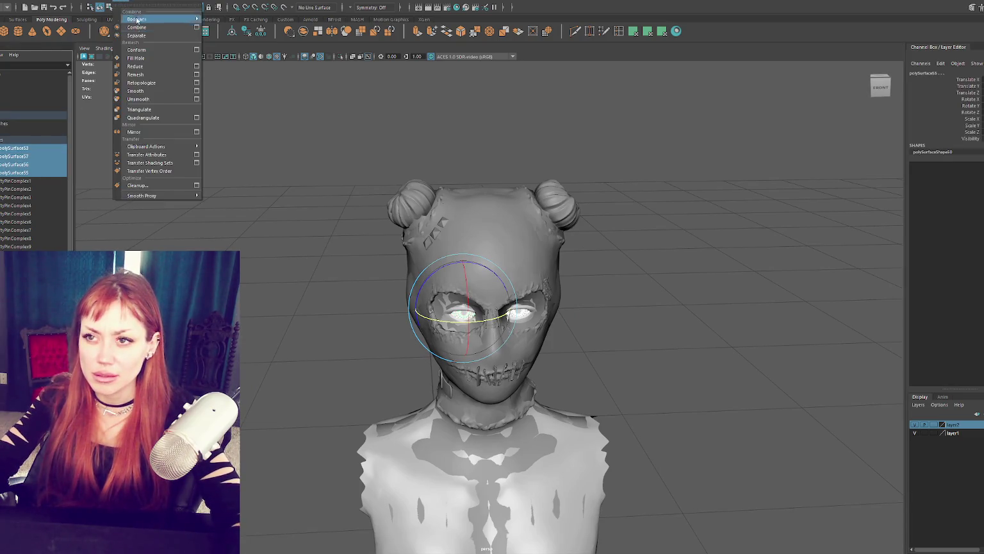
{"action": "left_click", "coordinate": [16, 165]}
{"action": "left_click", "coordinate": [16, 172], "text": "ctrl"}
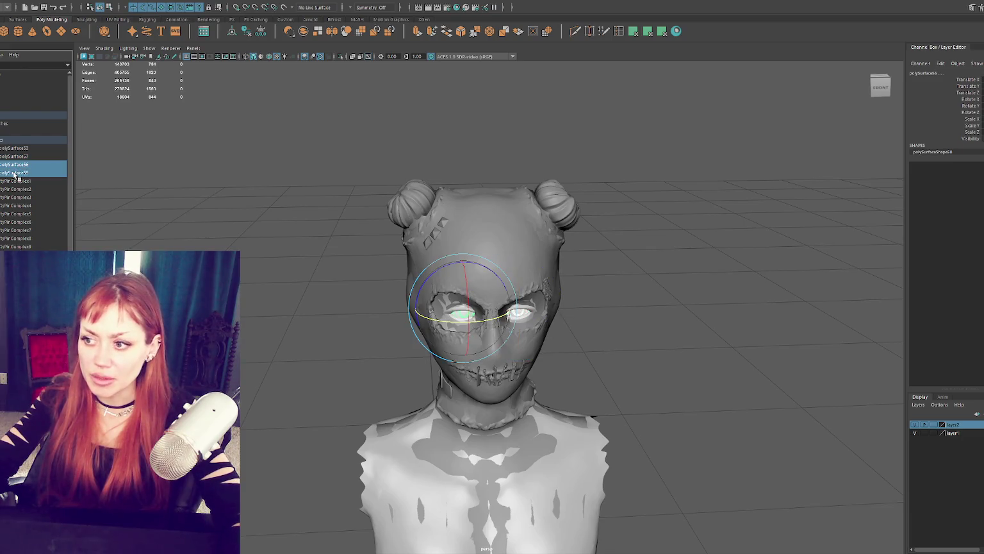
{"action": "left_click", "coordinate": [16, 173], "text": "ctrl"}
{"action": "left_click", "coordinate": [17, 156], "text": "ctrl"}
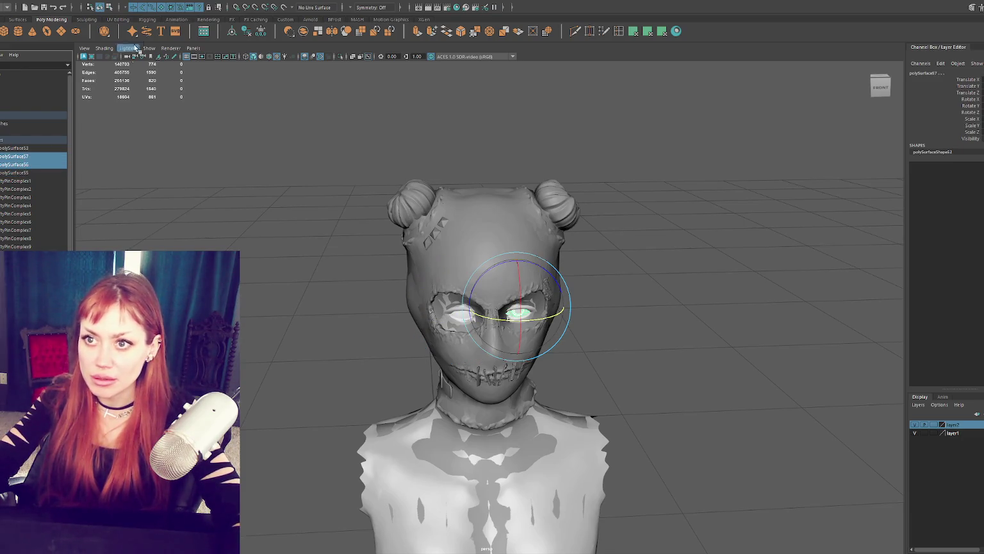
{"action": "left_click", "coordinate": [120, 3]}
{"action": "left_click", "coordinate": [138, 30]}
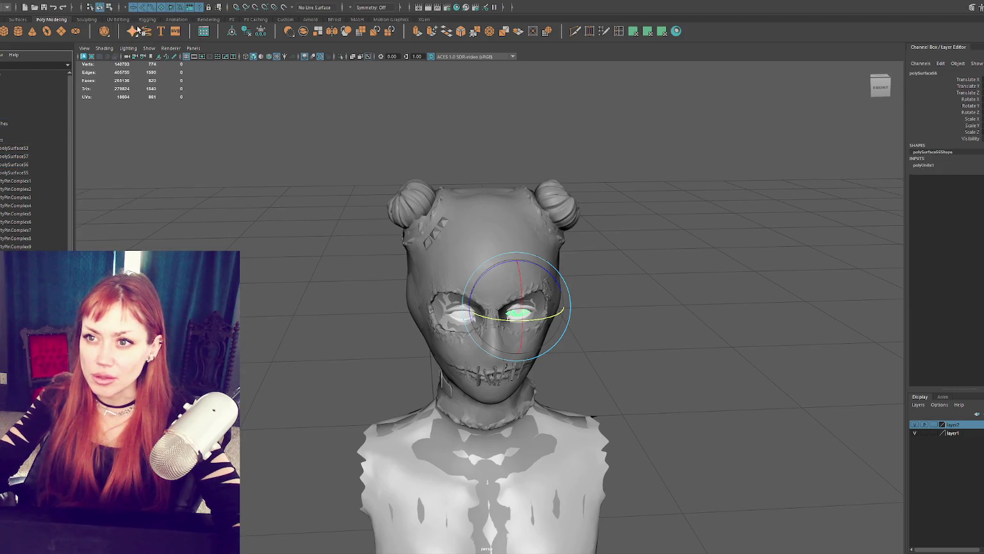
{"action": "left_click", "coordinate": [247, 31]}
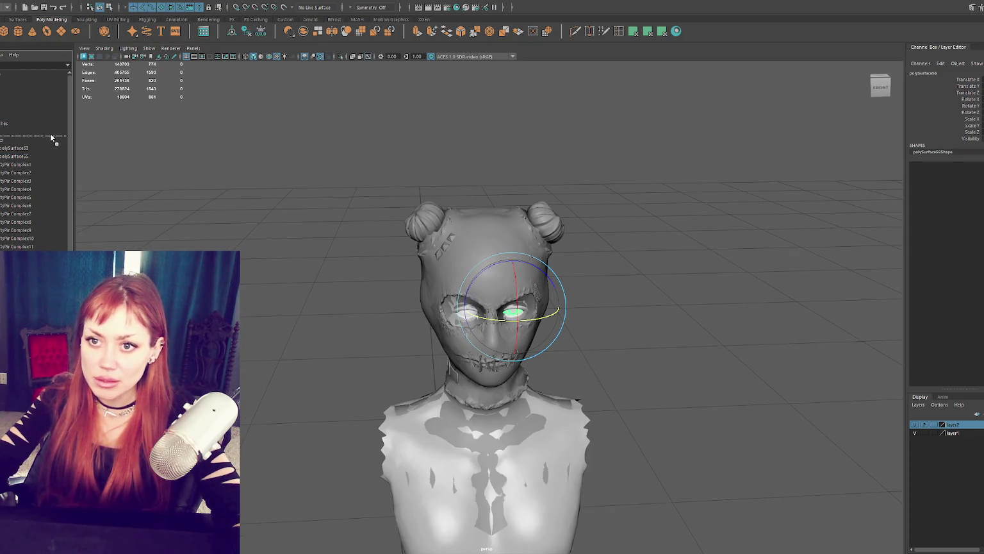
{"action": "double_click", "coordinate": [35, 140]}
{"action": "type", "text": "_L"}
{"action": "key", "text": "Return"}
Combine the other eye's two spheres, delete its history, and name it Eye_R
{"action": "left_click", "coordinate": [26, 155]}
{"action": "left_click", "coordinate": [26, 164], "text": "shift"}
{"action": "left_click", "coordinate": [128, 2]}
{"action": "left_click", "coordinate": [138, 19]}
{"action": "left_click", "coordinate": [247, 32]}
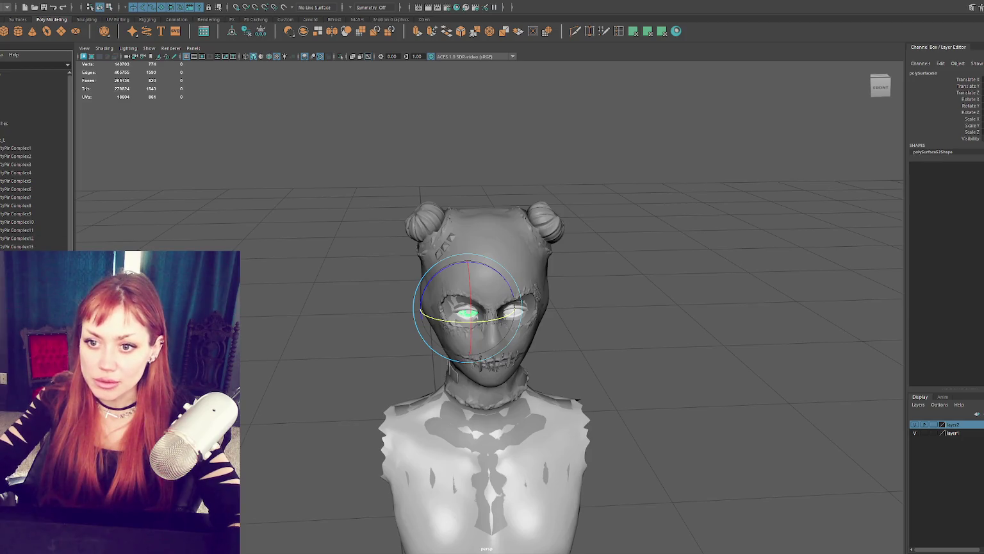
{"action": "type", "text": "Eye_R"}
{"action": "key", "text": "Return"}
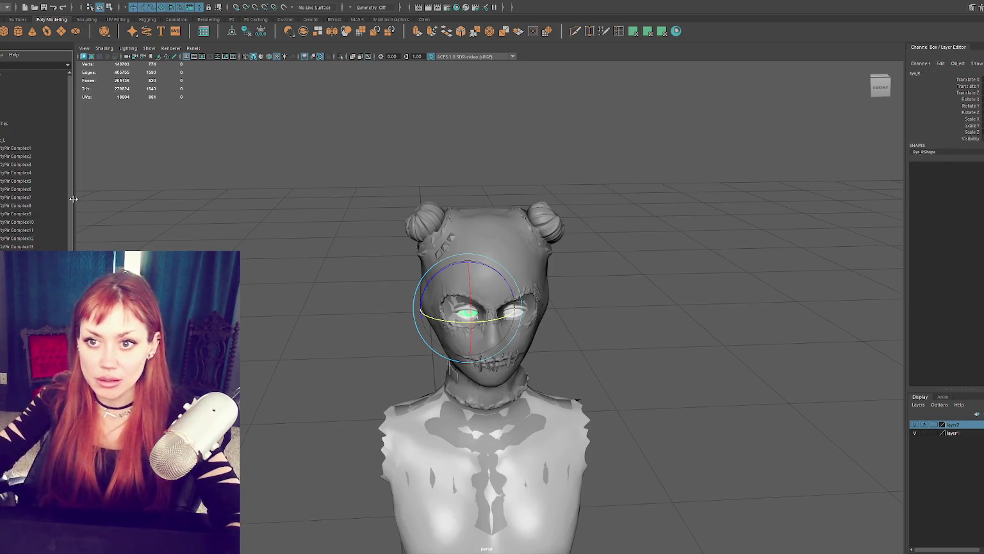
{"action": "left_click", "coordinate": [16, 115]}
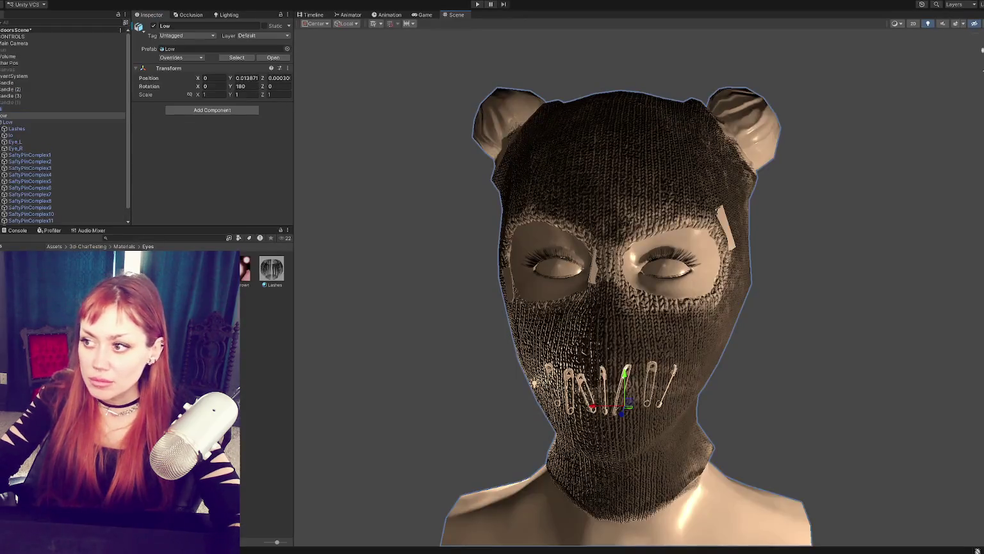
{"action": "mouse_move", "coordinate": [481, 296]}
{"action": "left_mouse_down", "text": "alt"}
{"action": "mouse_move", "coordinate": [484, 315]}
{"action": "mouse_move", "coordinate": [457, 282]}
{"action": "left_mouse_up", "text": "alt"}
{"action": "scroll", "coordinate": [433, 370], "scroll_direction": "up", "scroll_amount": 5}
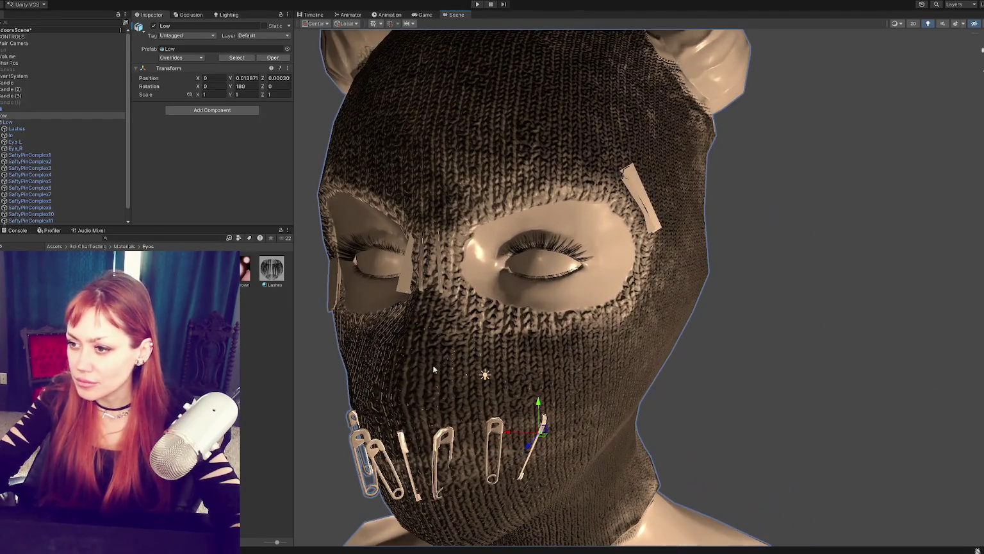
{"action": "left_click", "coordinate": [381, 453]}
{"action": "scroll", "coordinate": [169, 126], "scroll_direction": "down", "scroll_amount": 3}
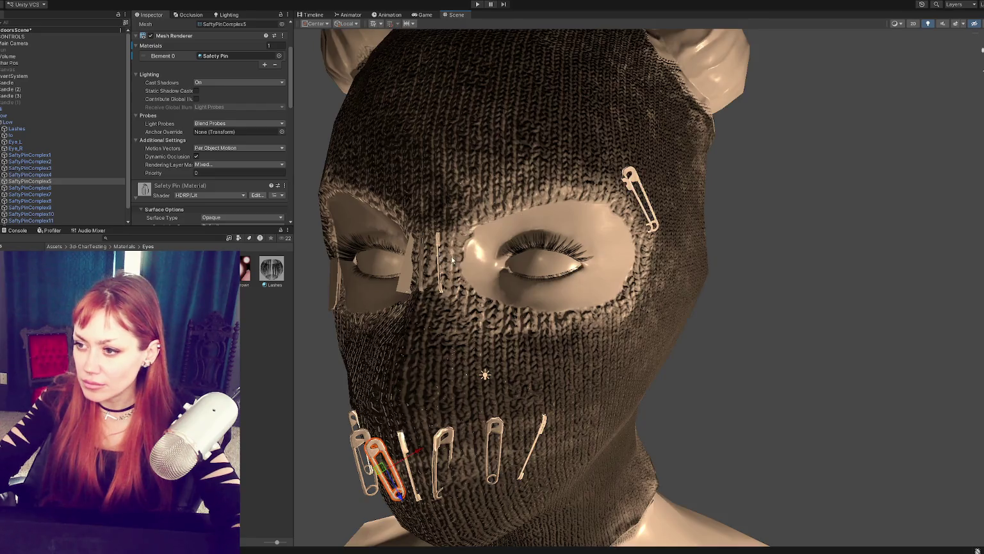
{"action": "scroll", "coordinate": [203, 222], "scroll_direction": "down", "scroll_amount": 1}
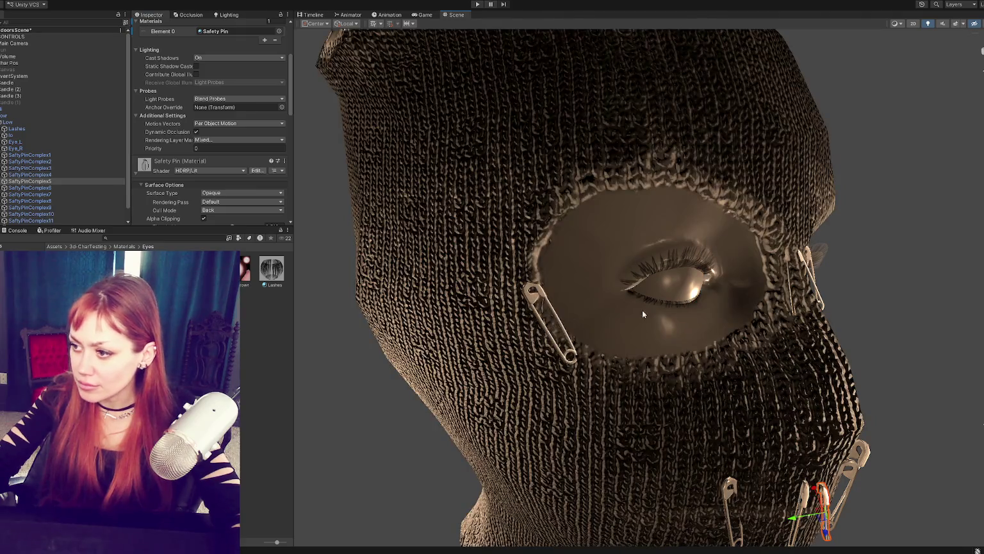
{"action": "scroll", "coordinate": [642, 309], "scroll_direction": "down", "scroll_amount": 10}
{"action": "left_click_drag", "start_coordinate": [642, 309], "coordinate": [540, 266], "text": "alt"}
{"action": "left_click", "coordinate": [540, 266]}
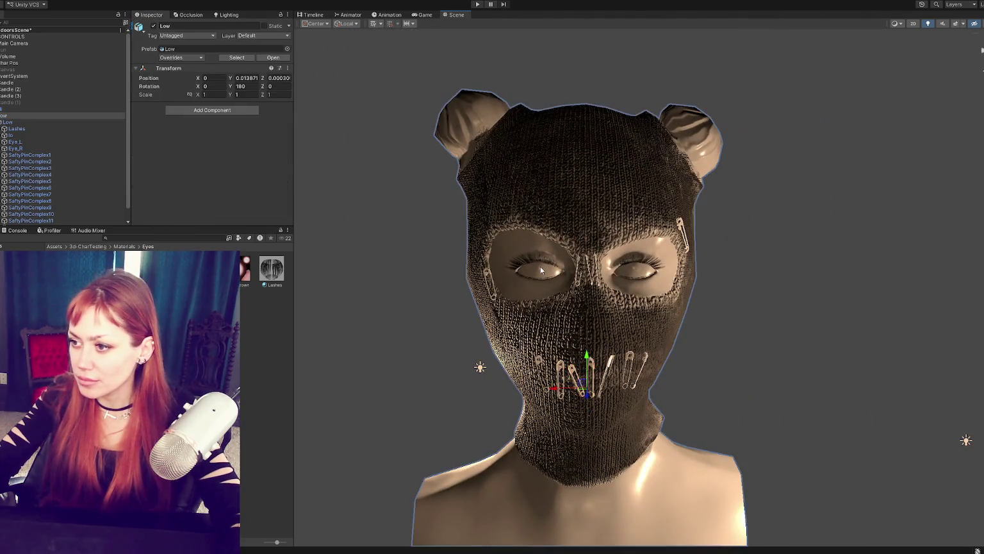
{"action": "left_click", "coordinate": [540, 266]}
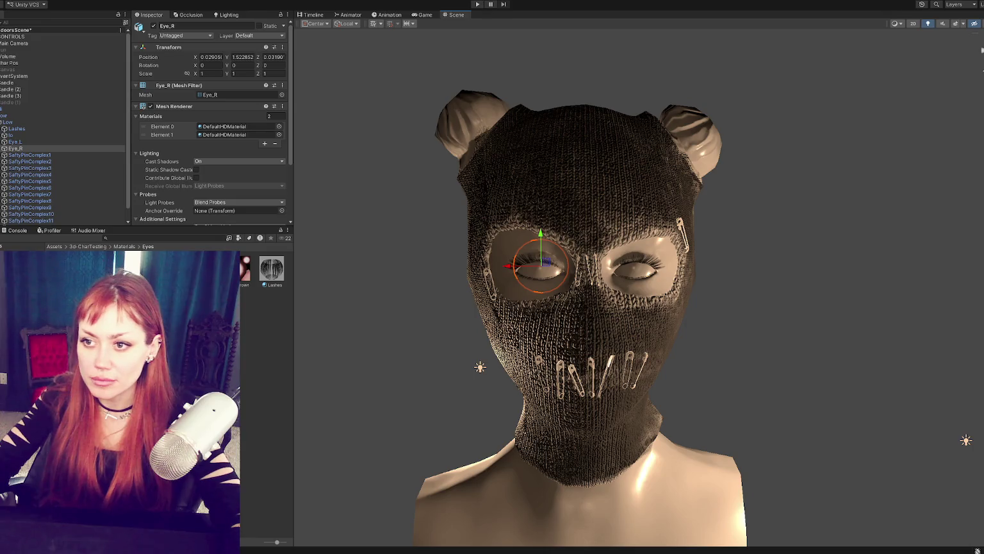
Assign Eyes Clear to Element 0 and Element 1 on both Eye_R and Eye_L
{"action": "left_click_drag", "start_coordinate": [217, 146], "coordinate": [224, 135]}
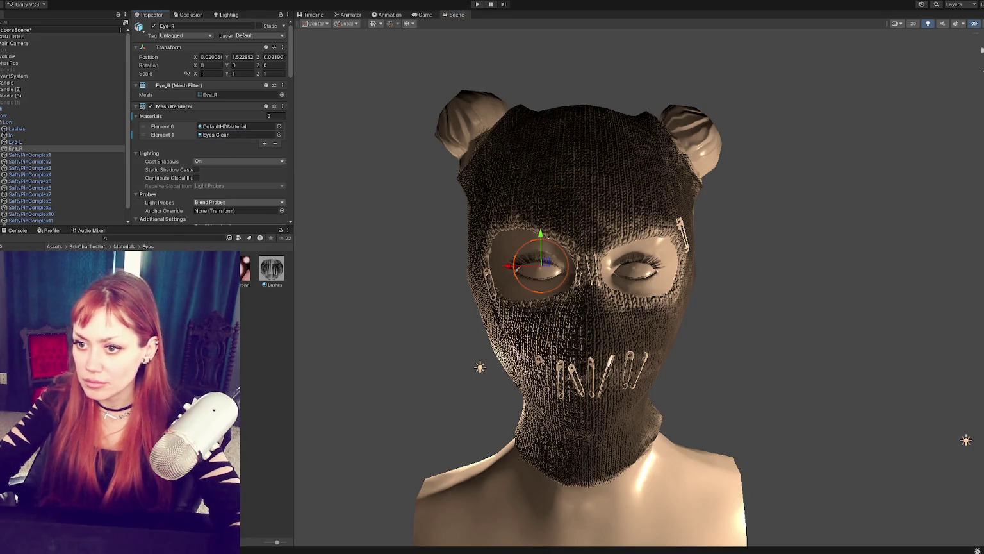
{"action": "left_click_drag", "start_coordinate": [240, 282], "coordinate": [231, 127]}
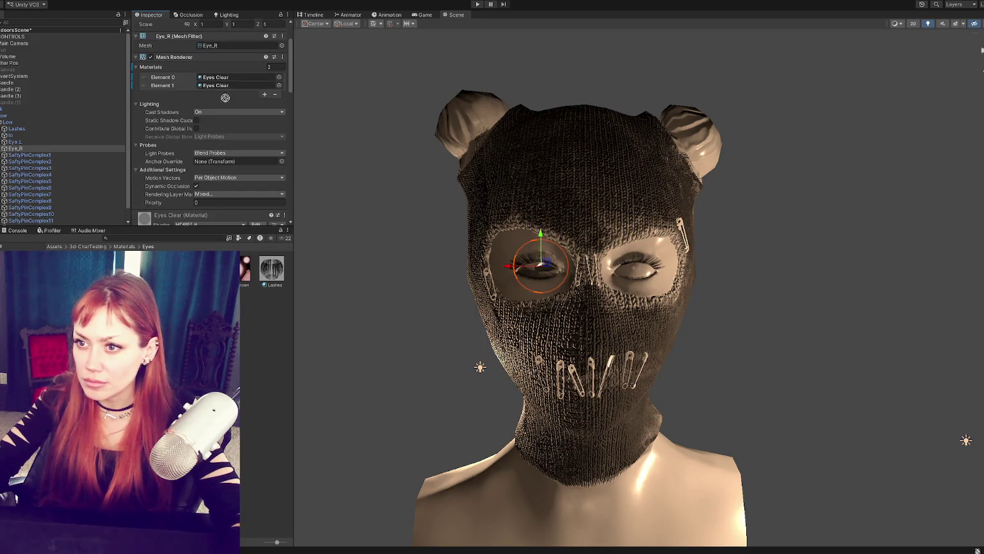
{"action": "left_click", "coordinate": [634, 273]}
{"action": "left_click", "coordinate": [633, 272]}
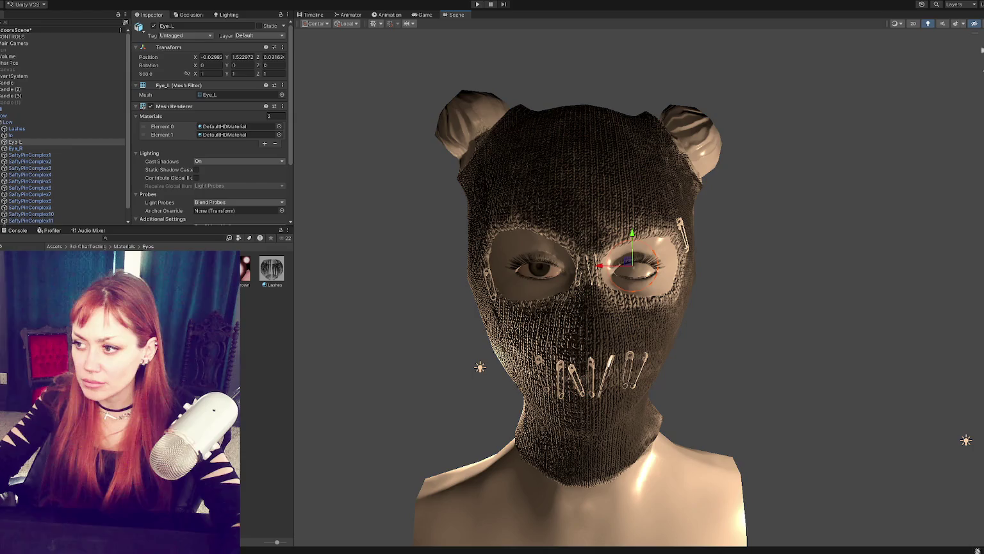
{"action": "left_click_drag", "start_coordinate": [244, 269], "coordinate": [231, 126]}
{"action": "left_click_drag", "start_coordinate": [243, 269], "coordinate": [228, 136]}
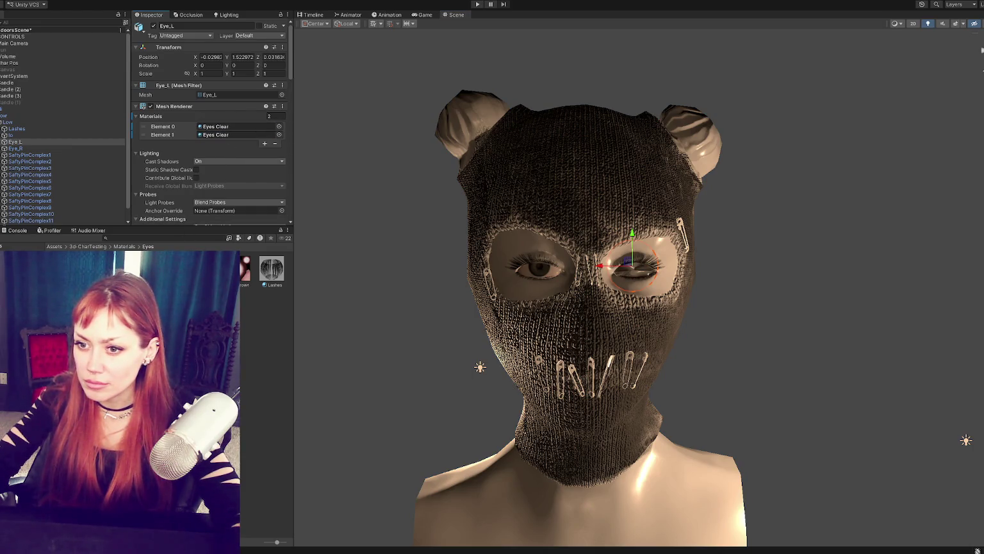
Clear the selection and orbit the view to face the eyes and check the irises
{"action": "left_click", "coordinate": [384, 305]}
{"action": "mouse_move", "coordinate": [383, 305]}
{"action": "left_mouse_down", "text": "alt"}
{"action": "mouse_move", "coordinate": [502, 323]}
{"action": "mouse_move", "coordinate": [617, 293]}
{"action": "left_mouse_up", "text": "alt"}
{"action": "scroll", "coordinate": [617, 293], "scroll_direction": "up", "scroll_amount": 2}
{"action": "scroll", "coordinate": [616, 289], "scroll_direction": "down", "scroll_amount": 5}
{"action": "mouse_move", "coordinate": [615, 290]}
{"action": "left_mouse_down", "text": "alt"}
{"action": "mouse_move", "coordinate": [550, 281]}
{"action": "mouse_move", "coordinate": [629, 132]}
{"action": "mouse_move", "coordinate": [629, 165]}
{"action": "mouse_move", "coordinate": [469, 190]}
{"action": "left_mouse_up", "text": "alt"}
{"action": "scroll", "coordinate": [575, 266], "scroll_direction": "up", "scroll_amount": 5}
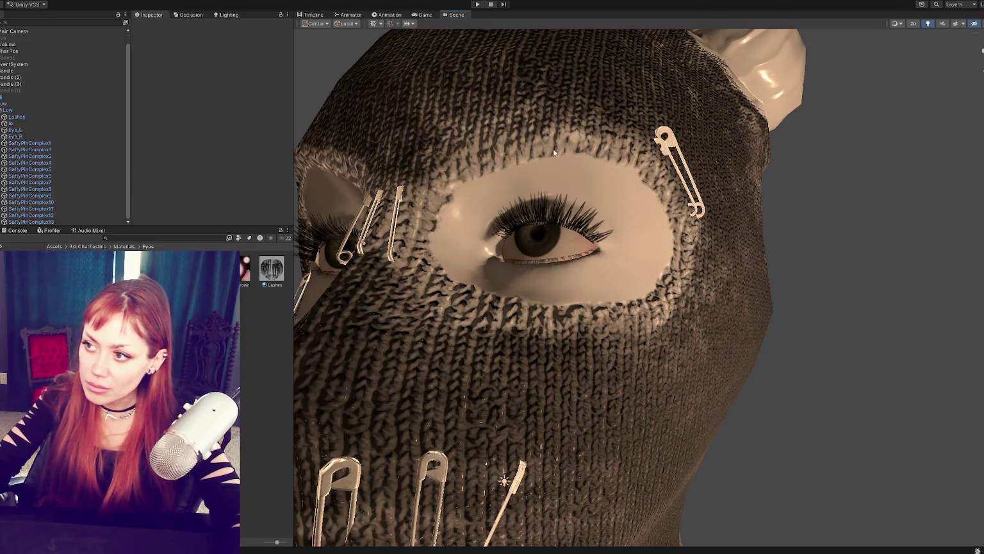
{"action": "scroll", "coordinate": [665, 176], "scroll_direction": "down", "scroll_amount": 5}
{"action": "mouse_move", "coordinate": [665, 176]}
{"action": "left_mouse_down", "text": "alt"}
{"action": "mouse_move", "coordinate": [597, 206]}
{"action": "mouse_move", "coordinate": [664, 238]}
{"action": "mouse_move", "coordinate": [615, 230]}
{"action": "left_mouse_up", "text": "alt"}
{"action": "scroll", "coordinate": [664, 238], "scroll_direction": "up", "scroll_amount": 3}
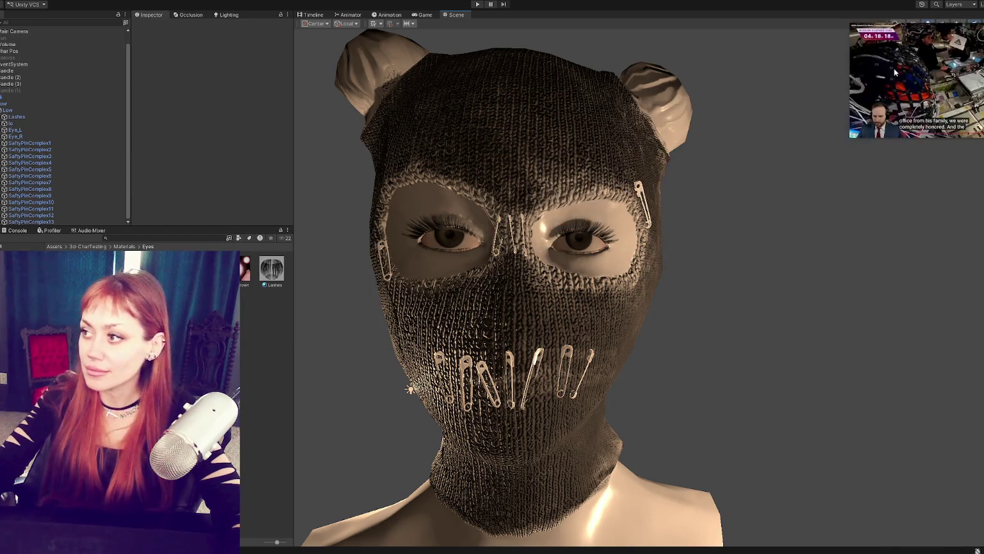
{"action": "left_click_drag", "start_coordinate": [893, 68], "coordinate": [836, 68]}
{"action": "mouse_move", "coordinate": [795, 132]}
{"action": "left_mouse_down"}
{"action": "mouse_move", "coordinate": [653, 285]}
{"action": "mouse_move", "coordinate": [616, 230]}
{"action": "left_mouse_up"}
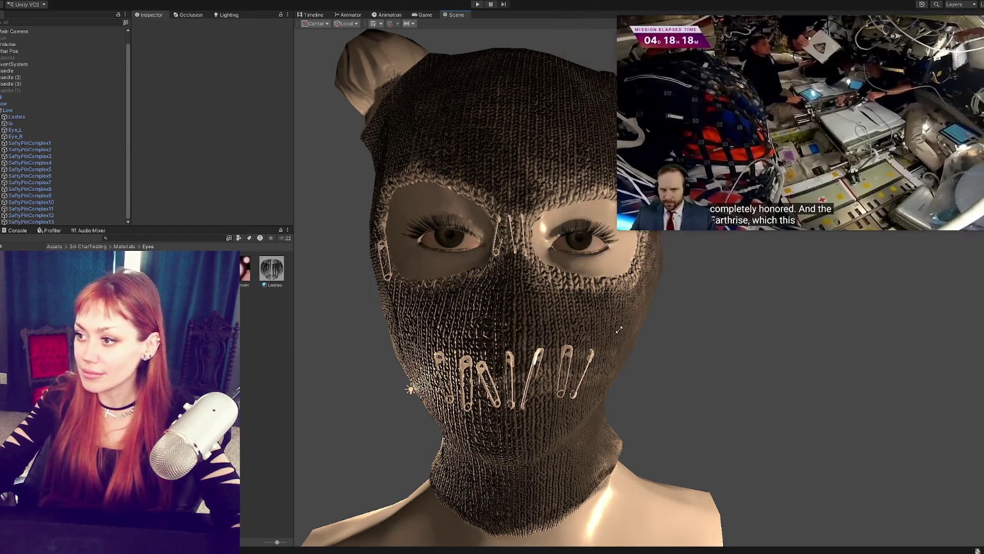
{"action": "left_click_drag", "start_coordinate": [769, 18], "coordinate": [129, 1]}
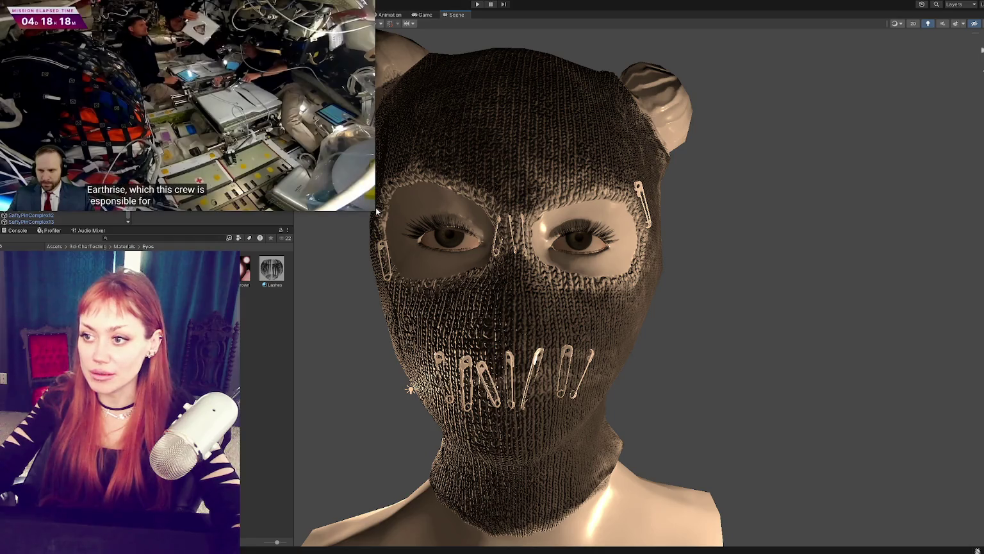
{"action": "left_click_drag", "start_coordinate": [375, 211], "coordinate": [307, 173]}
{"action": "middle_click_drag", "start_coordinate": [429, 183], "coordinate": [500, 174]}
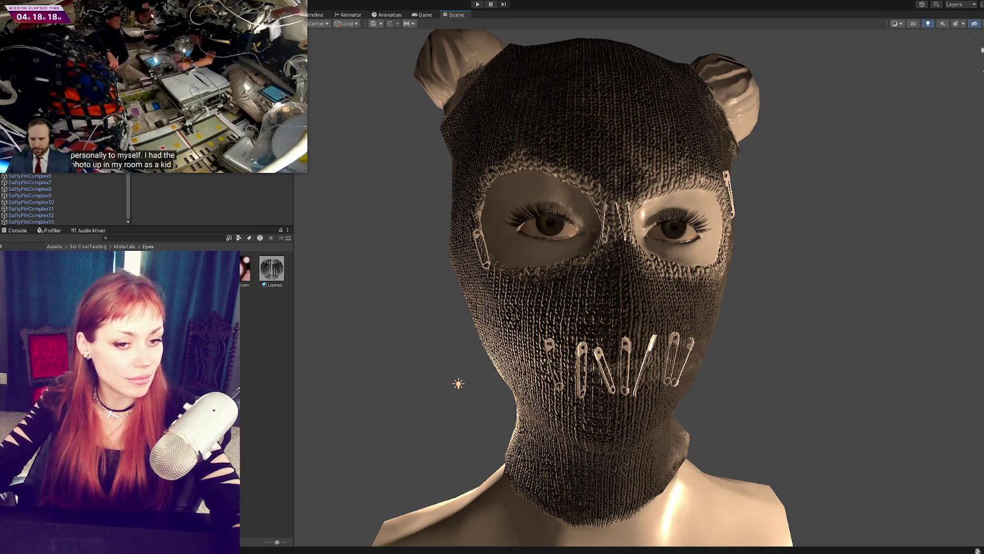
{"action": "mouse_move", "coordinate": [707, 270]}
{"action": "left_mouse_down", "text": "alt"}
{"action": "mouse_move", "coordinate": [608, 246]}
{"action": "mouse_move", "coordinate": [654, 252]}
{"action": "mouse_move", "coordinate": [621, 240]}
{"action": "mouse_move", "coordinate": [851, 234]}
{"action": "mouse_move", "coordinate": [772, 261]}
{"action": "mouse_move", "coordinate": [724, 219]}
{"action": "mouse_move", "coordinate": [747, 241]}
{"action": "mouse_move", "coordinate": [790, 216]}
{"action": "left_mouse_up", "text": "alt"}
{"action": "scroll", "coordinate": [790, 216], "scroll_direction": "up", "scroll_amount": 3}
{"action": "scroll", "coordinate": [737, 250], "scroll_direction": "up", "scroll_amount": 3}
{"action": "scroll", "coordinate": [707, 269], "scroll_direction": "up", "scroll_amount": 2}
{"action": "mouse_move", "coordinate": [708, 268]}
{"action": "left_mouse_down", "text": "alt"}
{"action": "mouse_move", "coordinate": [737, 244]}
{"action": "mouse_move", "coordinate": [772, 262]}
{"action": "left_mouse_up", "text": "alt"}
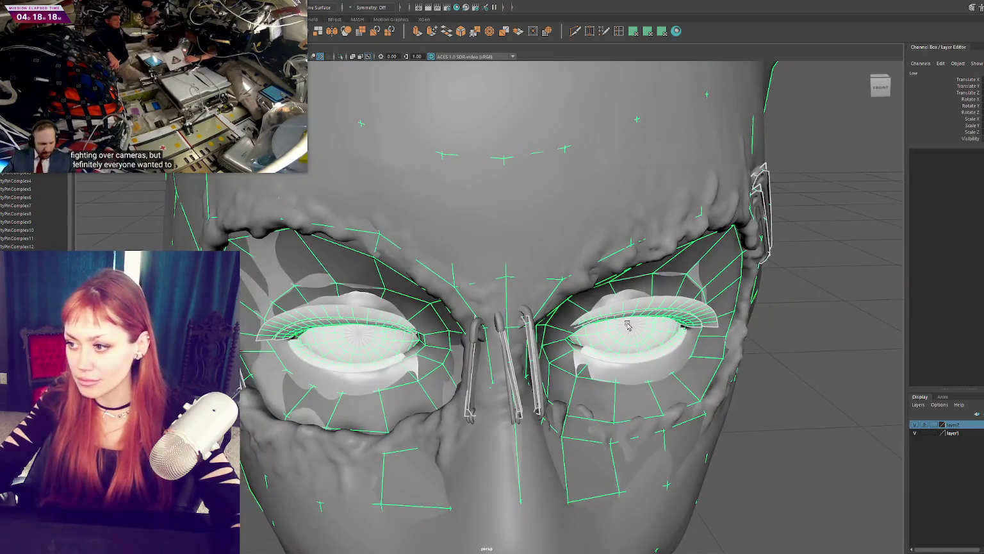
Hide the model group and select the lo head mesh
{"action": "left_click", "coordinate": [628, 295]}
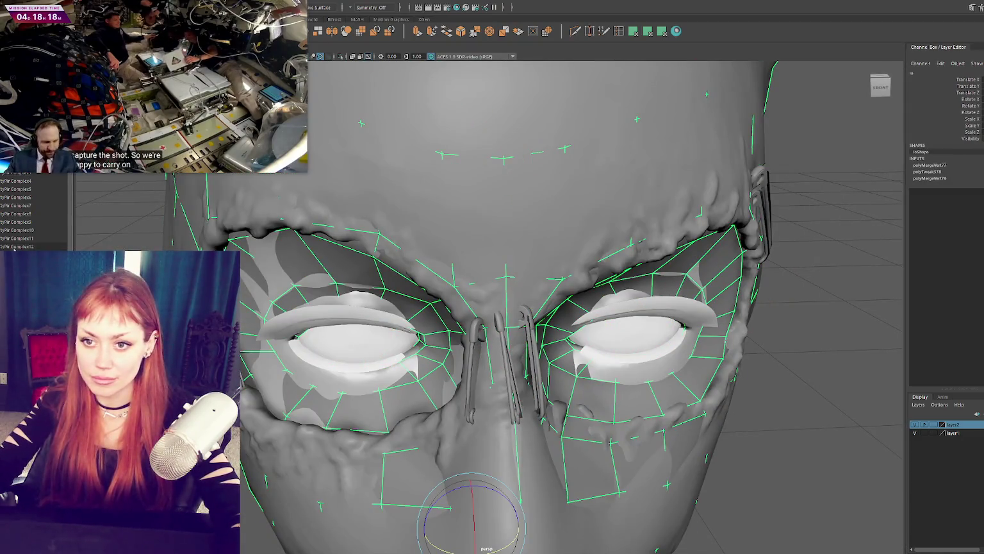
{"action": "left_click", "coordinate": [4, 135]}
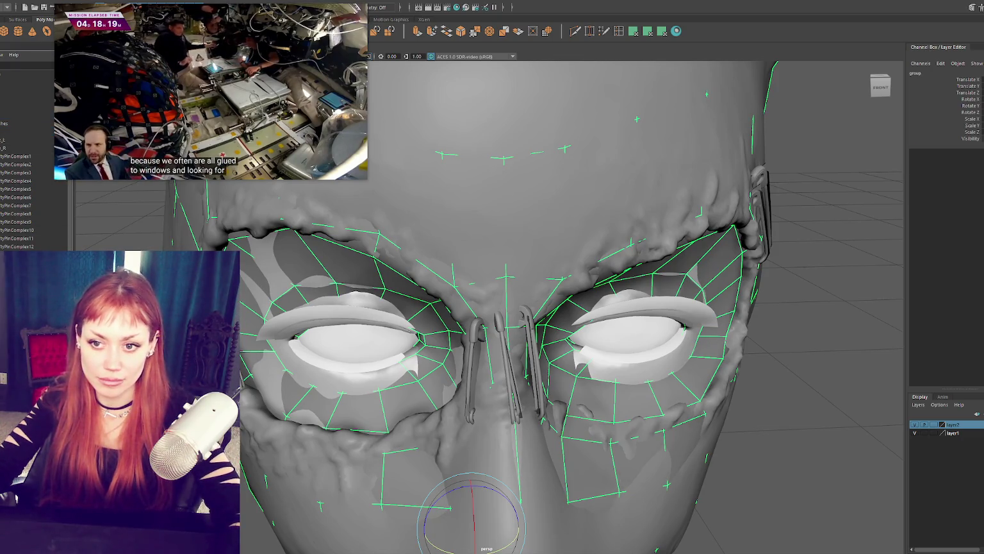
{"action": "key", "text": "ctrl+h"}
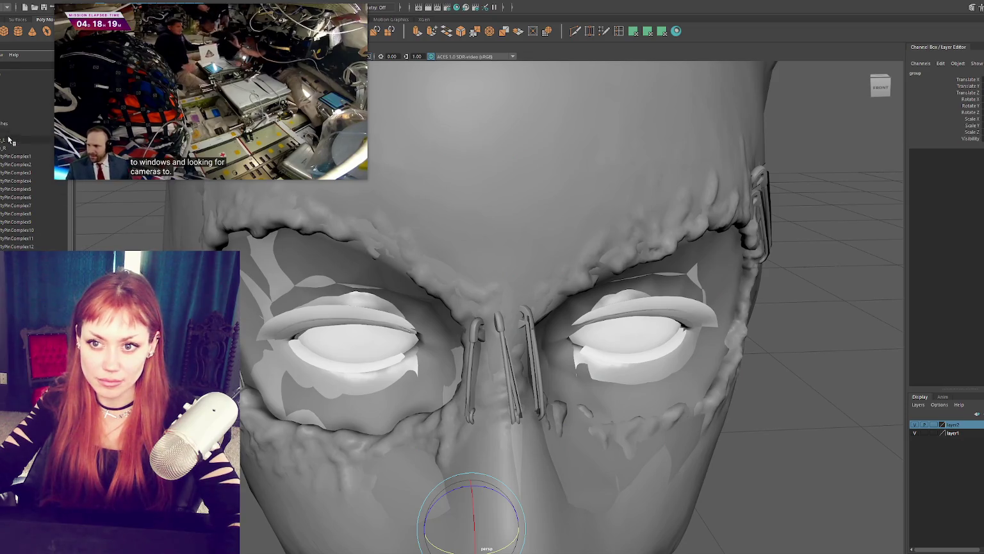
{"action": "left_click", "coordinate": [9, 140]}
Orbit and zoom in close to the eye to view it frontally
{"action": "left_click_drag", "start_coordinate": [487, 288], "coordinate": [543, 272], "text": "alt"}
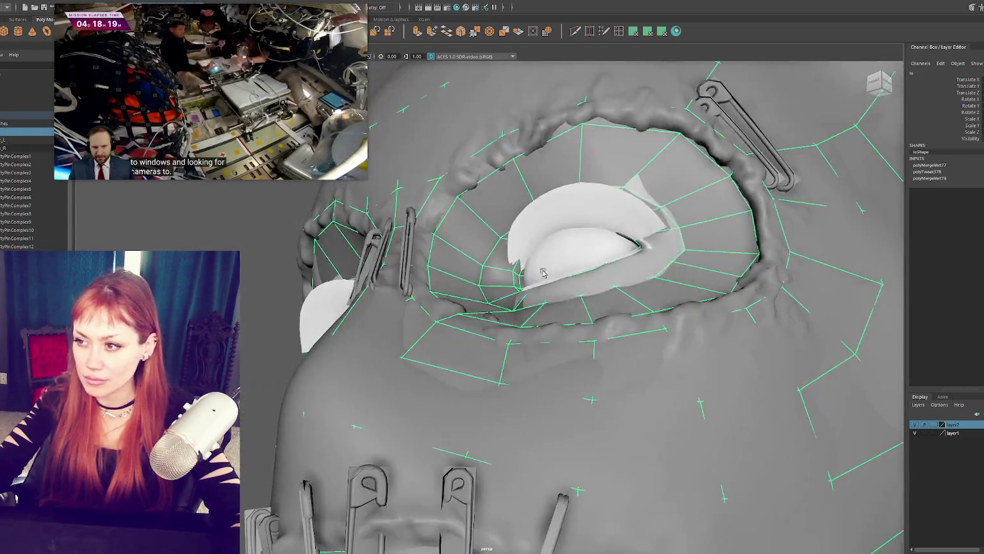
{"action": "scroll", "coordinate": [542, 273], "scroll_direction": "up", "scroll_amount": 2}
{"action": "scroll", "coordinate": [528, 275], "scroll_direction": "up", "scroll_amount": 2}
{"action": "scroll", "coordinate": [513, 277], "scroll_direction": "up", "scroll_amount": 2}
{"action": "scroll", "coordinate": [490, 280], "scroll_direction": "up", "scroll_amount": 2}
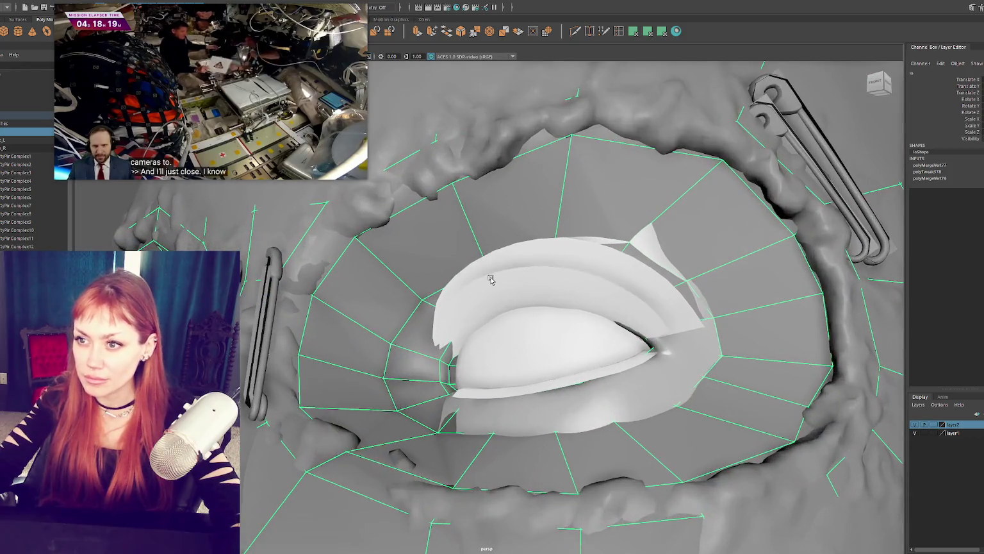
{"action": "left_click_drag", "start_coordinate": [533, 291], "coordinate": [549, 306], "text": "alt"}
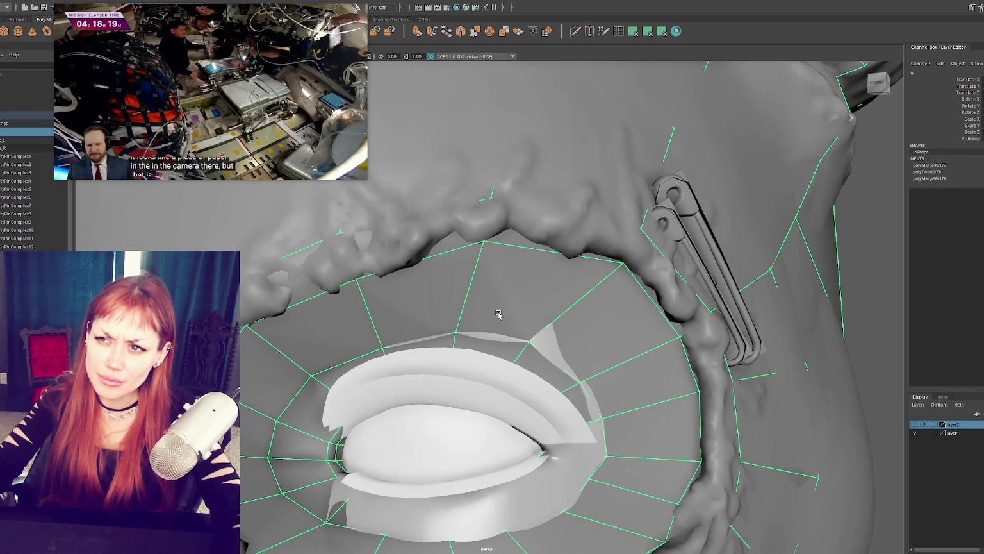
{"action": "scroll", "coordinate": [498, 314], "scroll_direction": "down", "scroll_amount": 3}
{"action": "left_click_drag", "start_coordinate": [506, 302], "coordinate": [508, 304], "text": "alt"}
{"action": "scroll", "coordinate": [509, 305], "scroll_direction": "up", "scroll_amount": 2}
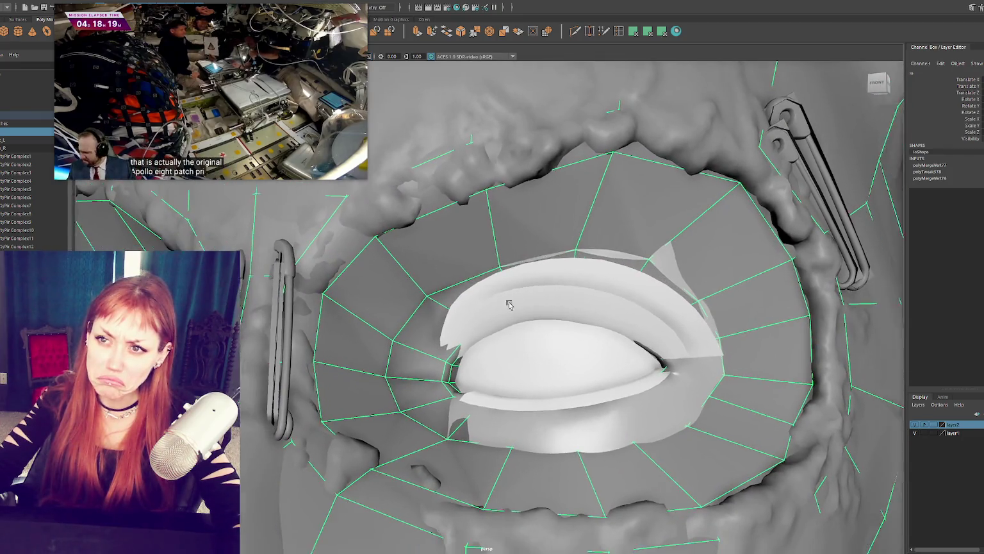
{"action": "scroll", "coordinate": [509, 305], "scroll_direction": "down", "scroll_amount": 2}
{"action": "scroll", "coordinate": [509, 305], "scroll_direction": "up", "scroll_amount": 2}
{"action": "scroll", "coordinate": [446, 149], "scroll_direction": "up", "scroll_amount": 2}
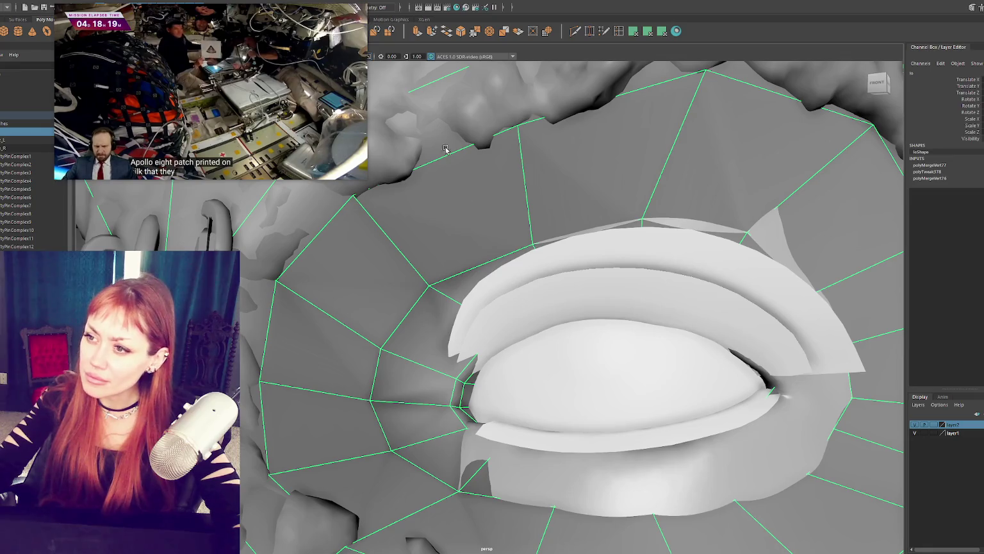
{"action": "scroll", "coordinate": [446, 149], "scroll_direction": "down", "scroll_amount": 2}
{"action": "scroll", "coordinate": [519, 204], "scroll_direction": "down", "scroll_amount": 2}
Switch the viewport to wireframe to inspect the eyelid topology
{"action": "key", "text": "4"}
{"action": "scroll", "coordinate": [606, 226], "scroll_direction": "down", "scroll_amount": 2}
{"action": "scroll", "coordinate": [606, 226], "scroll_direction": "up", "scroll_amount": 2}
{"action": "scroll", "coordinate": [606, 226], "scroll_direction": "down", "scroll_amount": 2}
{"action": "scroll", "coordinate": [607, 229], "scroll_direction": "up", "scroll_amount": 2}
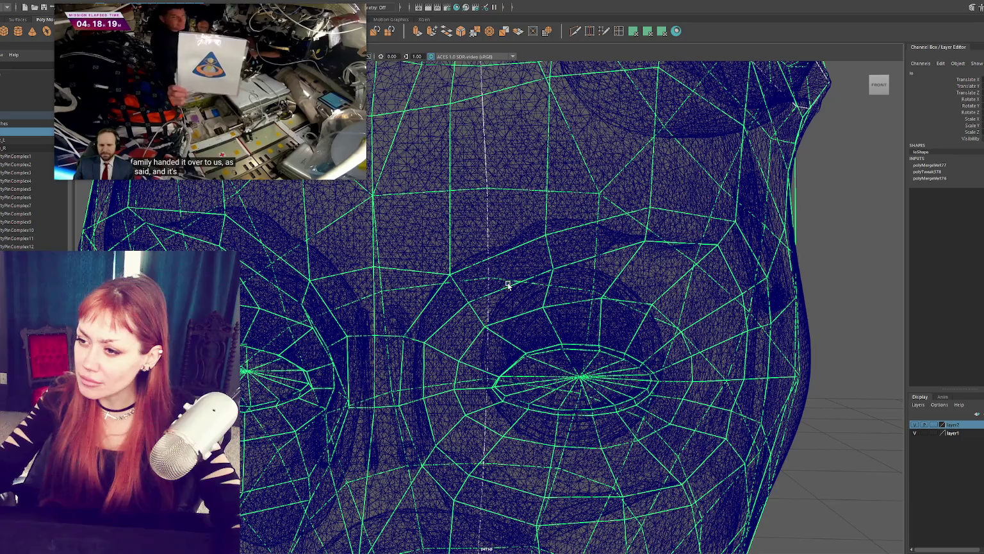
Isolate the lo mesh in shaded view, then exit isolation and select the eyelash strip
{"action": "key", "text": "ctrl+1"}
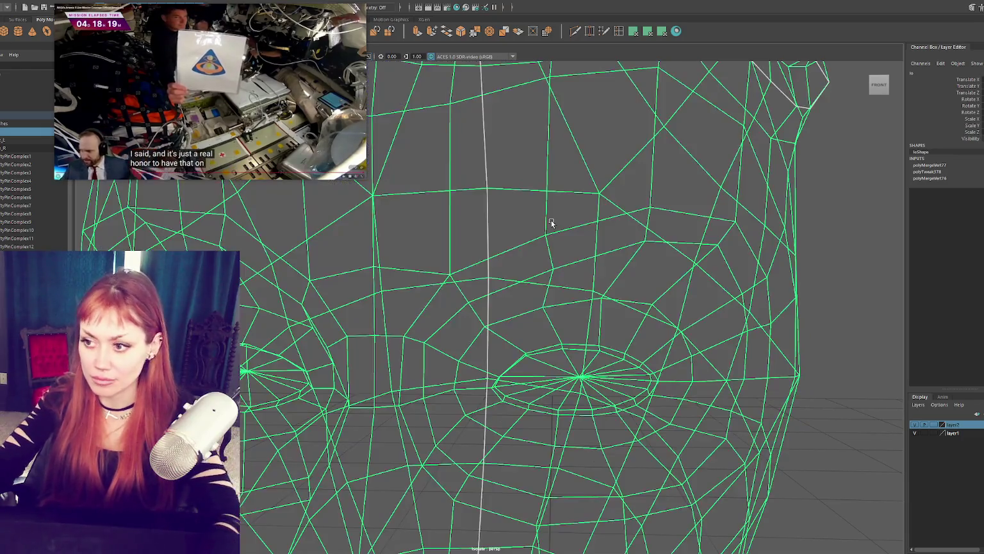
{"action": "key", "text": "6"}
{"action": "scroll", "coordinate": [594, 249], "scroll_direction": "up", "scroll_amount": 2}
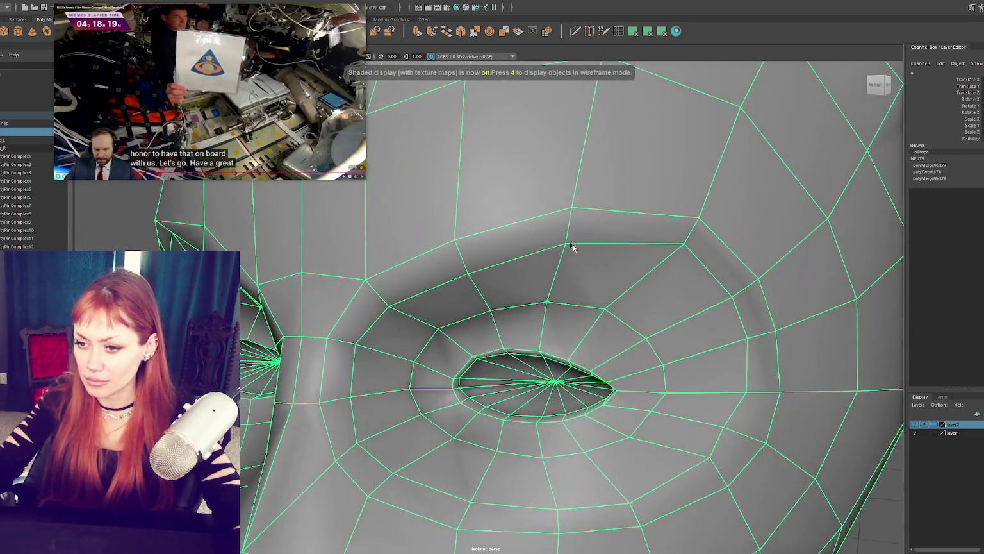
{"action": "scroll", "coordinate": [574, 246], "scroll_direction": "down", "scroll_amount": 2}
{"action": "scroll", "coordinate": [601, 245], "scroll_direction": "down", "scroll_amount": 2}
{"action": "scroll", "coordinate": [597, 242], "scroll_direction": "up", "scroll_amount": 3}
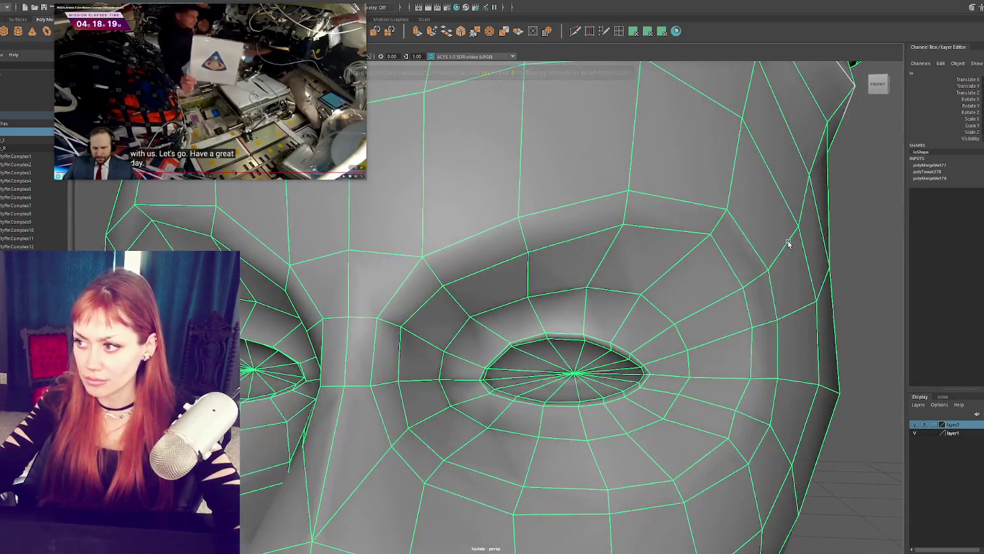
{"action": "left_click", "coordinate": [862, 222]}
{"action": "key", "text": "ctrl+1"}
{"action": "left_click", "coordinate": [589, 323]}
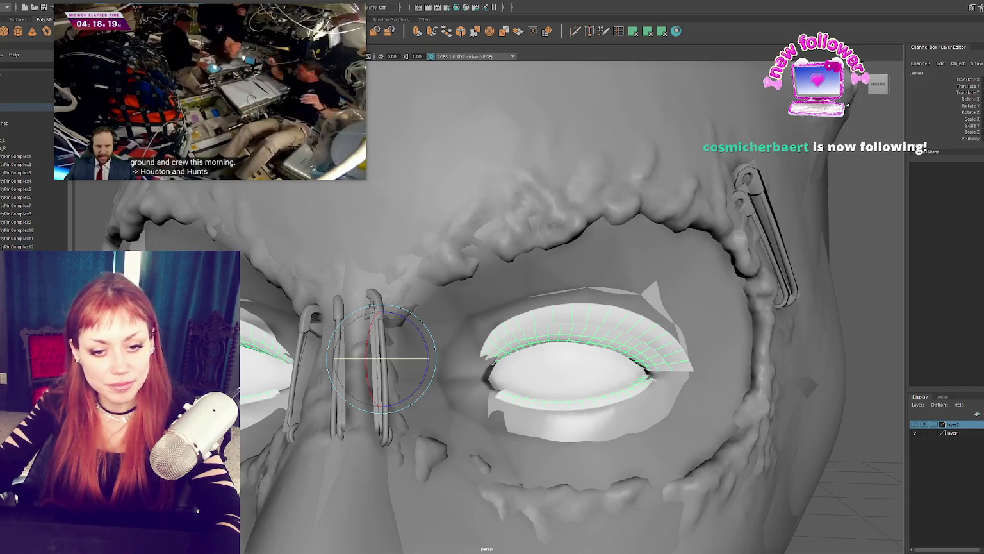
Orbit in on the eye and select the Lashes1 eyelash strip
{"action": "scroll", "coordinate": [479, 291], "scroll_direction": "up", "scroll_amount": 5}
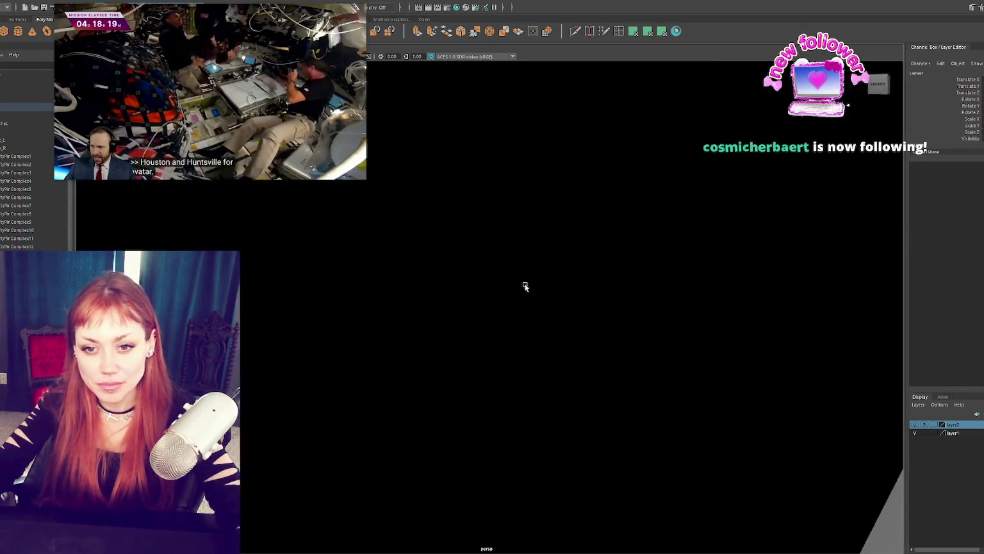
{"action": "scroll", "coordinate": [504, 285], "scroll_direction": "down", "scroll_amount": 2}
{"action": "scroll", "coordinate": [491, 283], "scroll_direction": "down", "scroll_amount": 3}
{"action": "mouse_move", "coordinate": [476, 288]}
{"action": "left_mouse_down", "text": "alt"}
{"action": "mouse_move", "coordinate": [442, 281]}
{"action": "mouse_move", "coordinate": [519, 296]}
{"action": "left_mouse_up", "text": "alt"}
{"action": "scroll", "coordinate": [519, 297], "scroll_direction": "up", "scroll_amount": 2}
{"action": "scroll", "coordinate": [529, 389], "scroll_direction": "up", "scroll_amount": 2}
{"action": "left_click", "coordinate": [530, 389]}
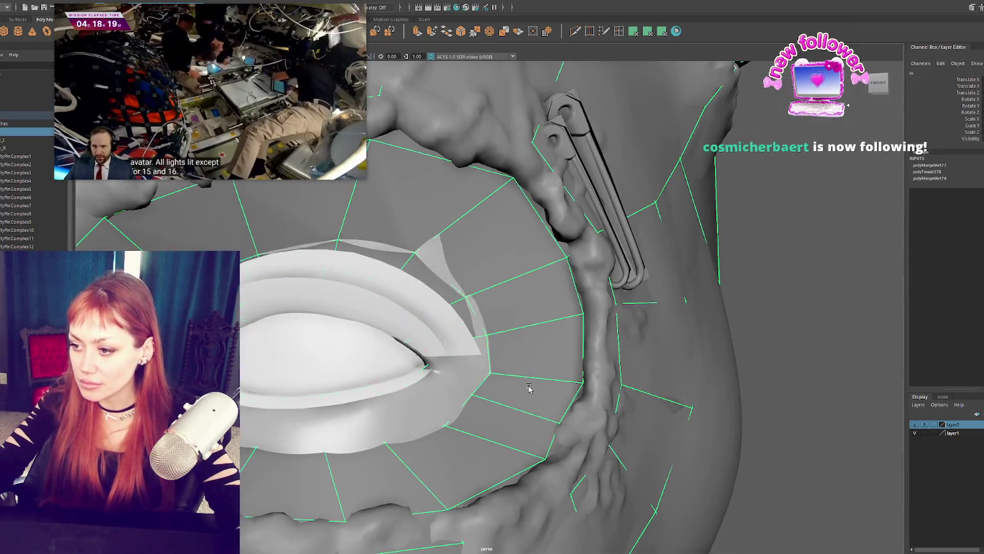
{"action": "scroll", "coordinate": [330, 290], "scroll_direction": "up", "scroll_amount": 2}
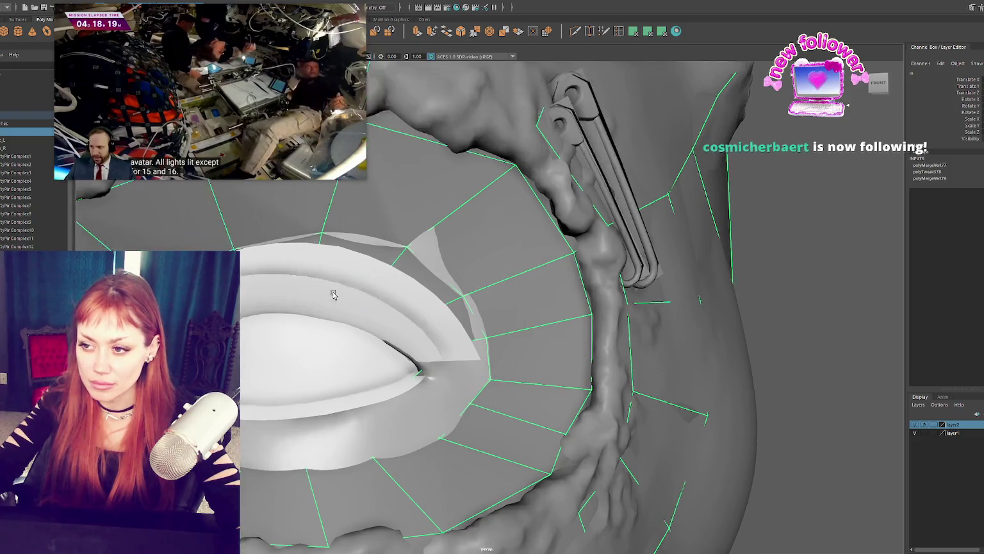
{"action": "scroll", "coordinate": [338, 293], "scroll_direction": "up", "scroll_amount": 1}
{"action": "left_click", "coordinate": [390, 304]}
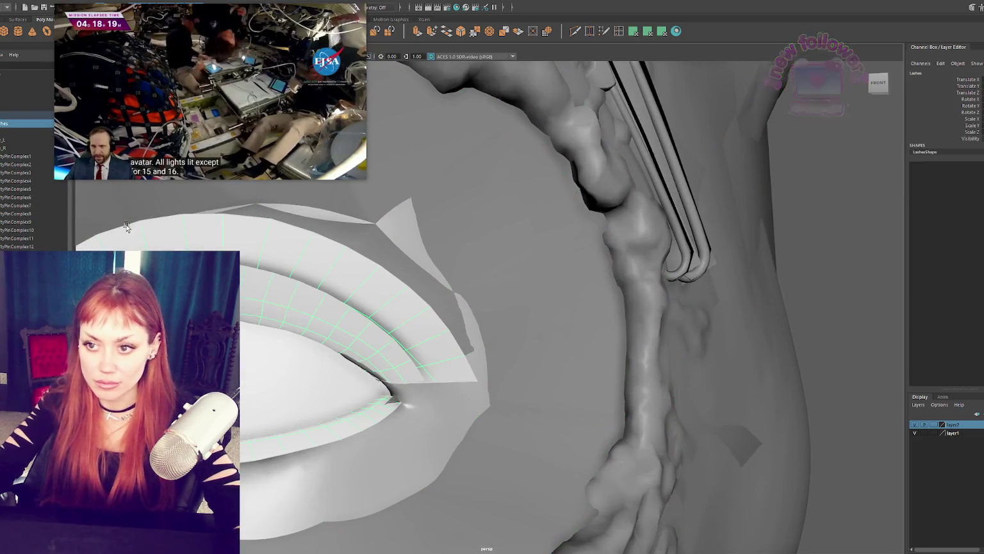
{"action": "scroll", "coordinate": [487, 301], "scroll_direction": "down", "scroll_amount": 2}
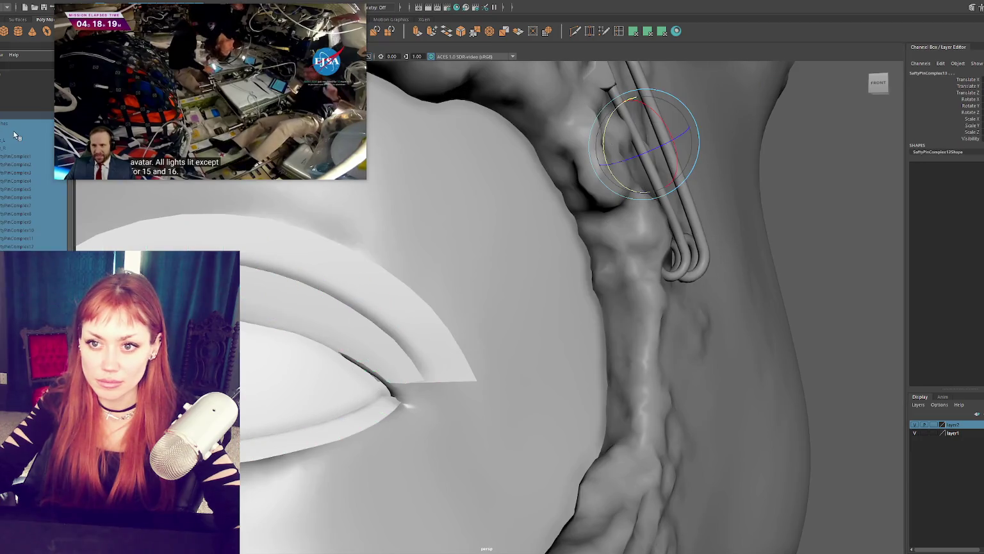
{"action": "left_click", "coordinate": [408, 299]}
{"action": "scroll", "coordinate": [408, 300], "scroll_direction": "up", "scroll_amount": 2}
{"action": "left_click", "coordinate": [407, 300]}
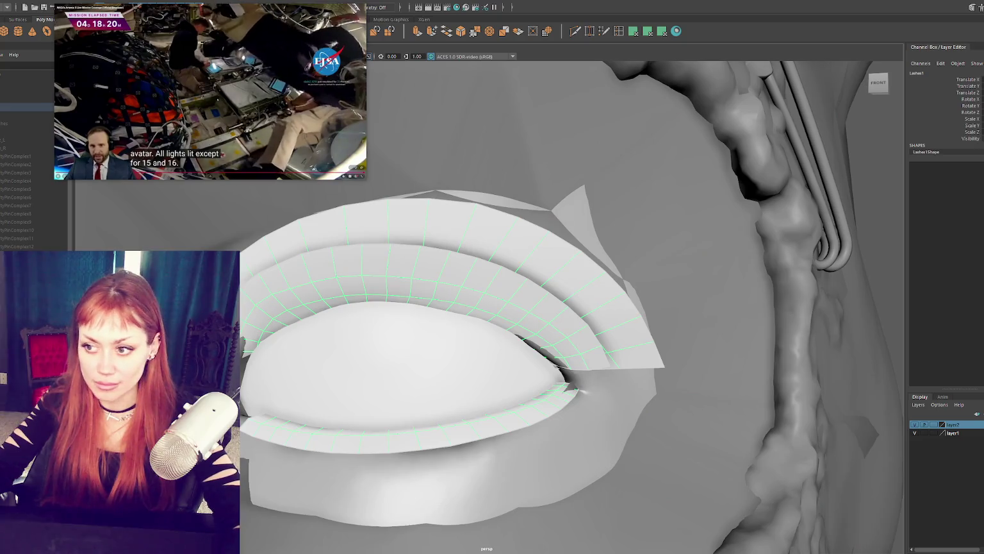
Hide the eyelash strip and select the lo eye-socket mesh beneath it
{"action": "key", "text": "ctrl+h"}
{"action": "left_click", "coordinate": [487, 246]}
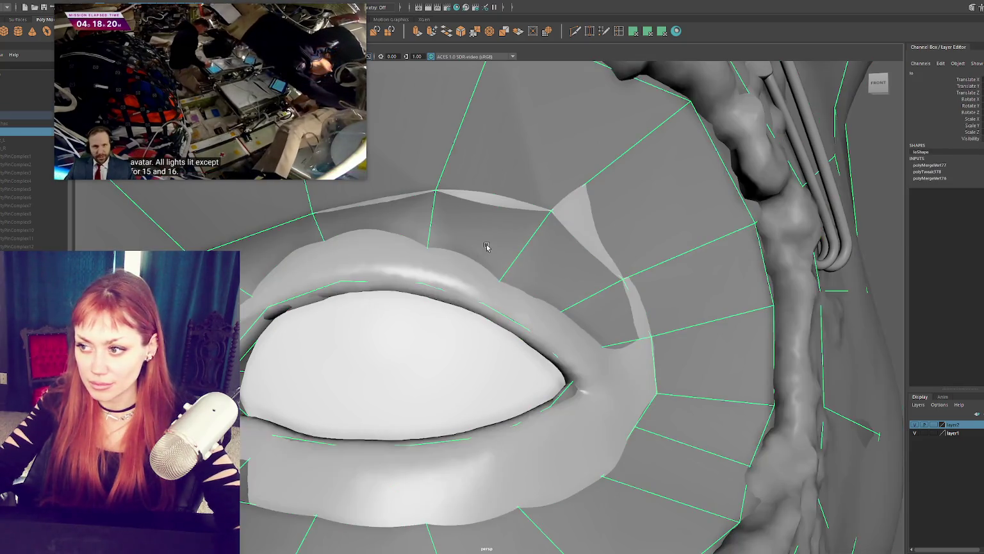
{"action": "scroll", "coordinate": [632, 263], "scroll_direction": "down", "scroll_amount": 1}
{"action": "scroll", "coordinate": [631, 264], "scroll_direction": "down", "scroll_amount": 1}
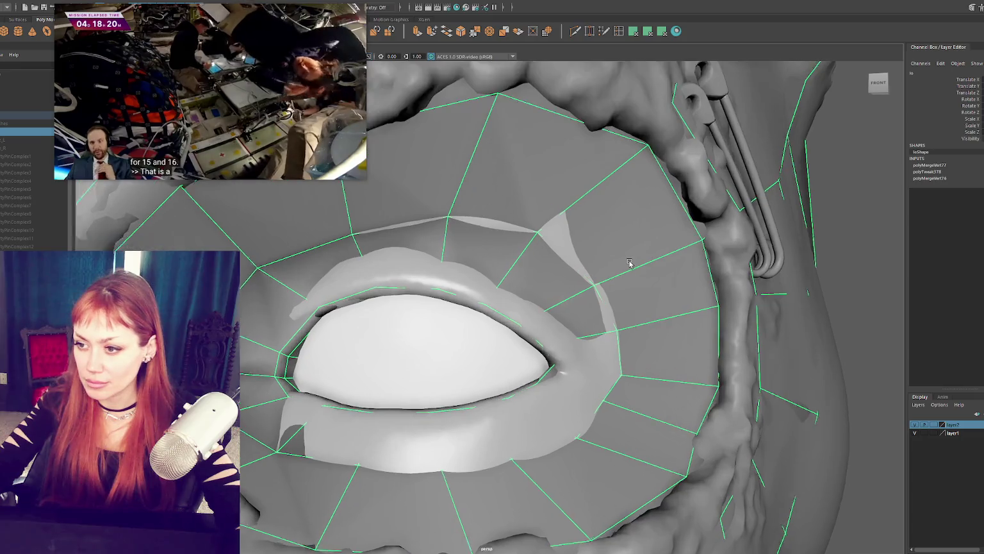
{"action": "scroll", "coordinate": [629, 263], "scroll_direction": "down", "scroll_amount": 1}
{"action": "middle_click_drag", "start_coordinate": [629, 262], "coordinate": [597, 262], "text": "alt"}
Return the mesh to object mode and select the lo socket mesh and the hi head sculpt
{"action": "right_click", "coordinate": [834, 204]}
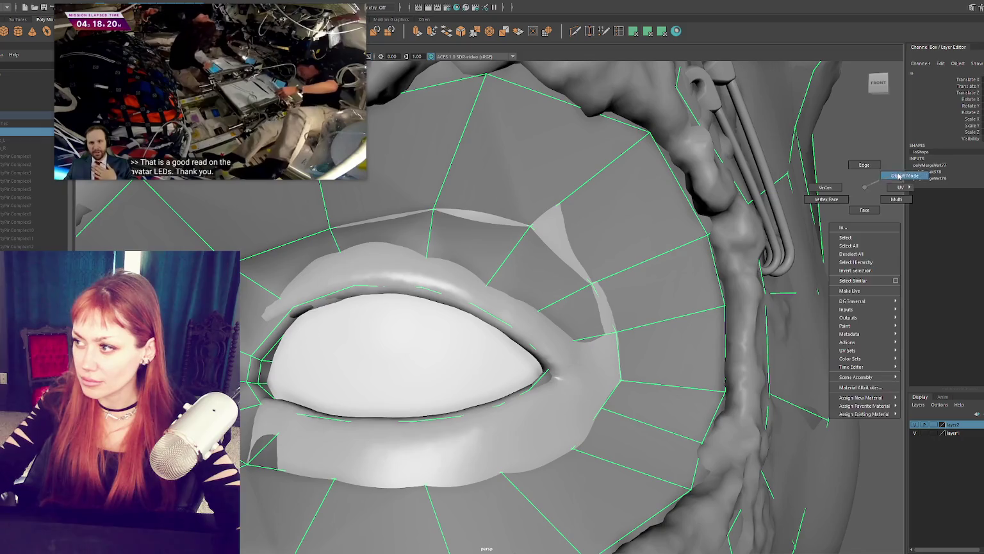
{"action": "left_click", "coordinate": [786, 221]}
{"action": "left_click", "coordinate": [780, 279]}
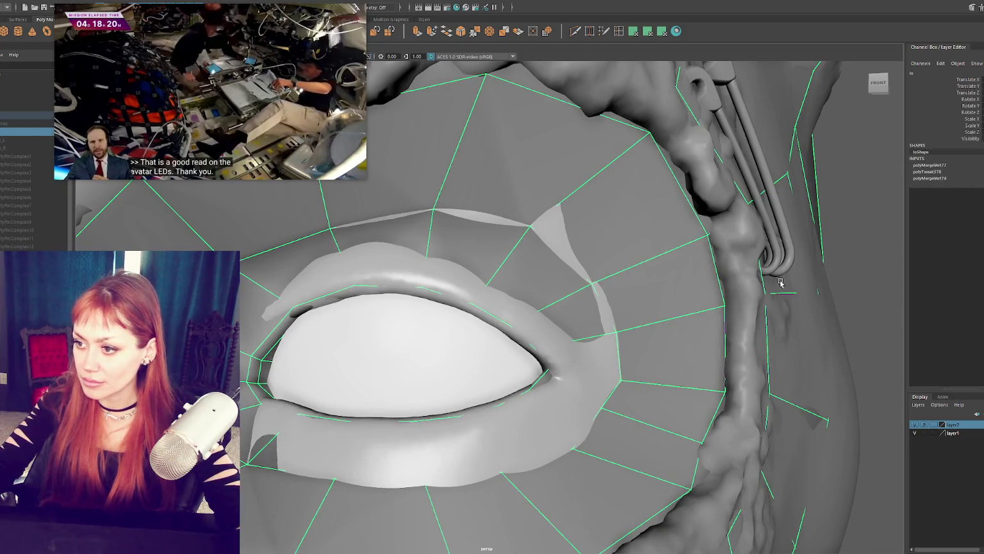
{"action": "left_click", "coordinate": [803, 343]}
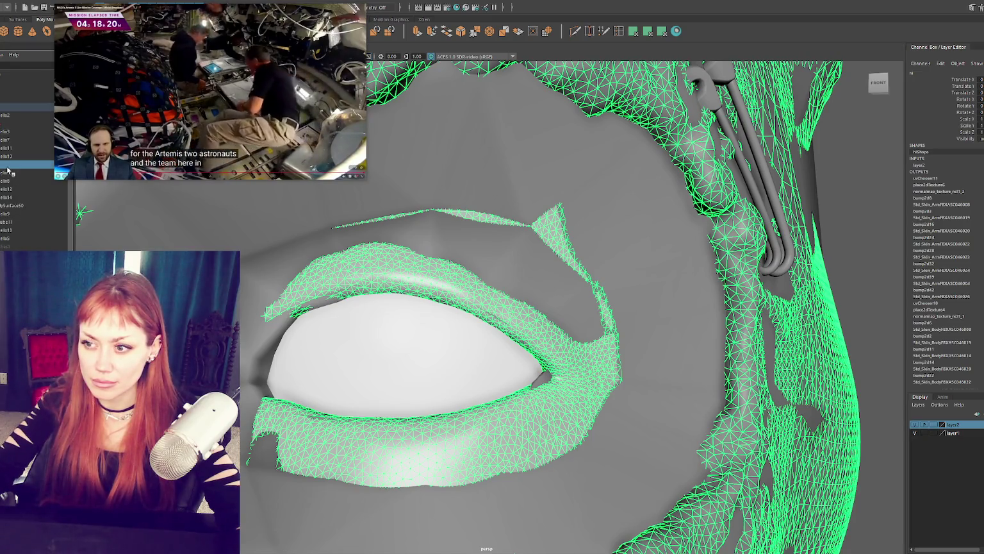
Hide the ellix helper curves through Eyes1 selected in the Outliner
{"action": "left_click", "coordinate": [13, 115]}
{"action": "left_click", "coordinate": [7, 246], "text": "shift"}
{"action": "key", "text": "ctrl+h"}
{"action": "key", "text": "ctrl+z"}
{"action": "key", "text": "ctrl+h"}
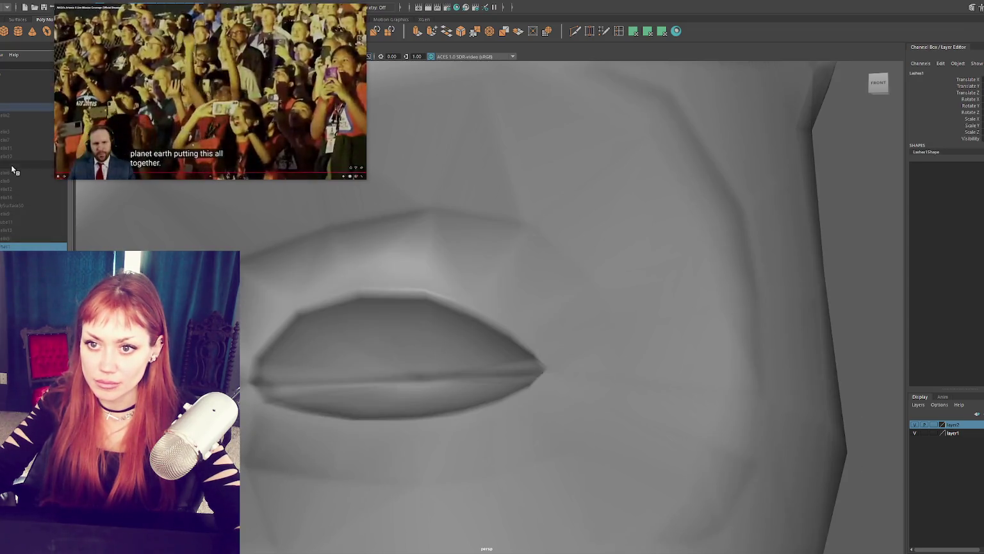
Select the hi sculpt, toggle layer2's display type, and clear the selection
{"action": "left_click", "coordinate": [12, 167]}
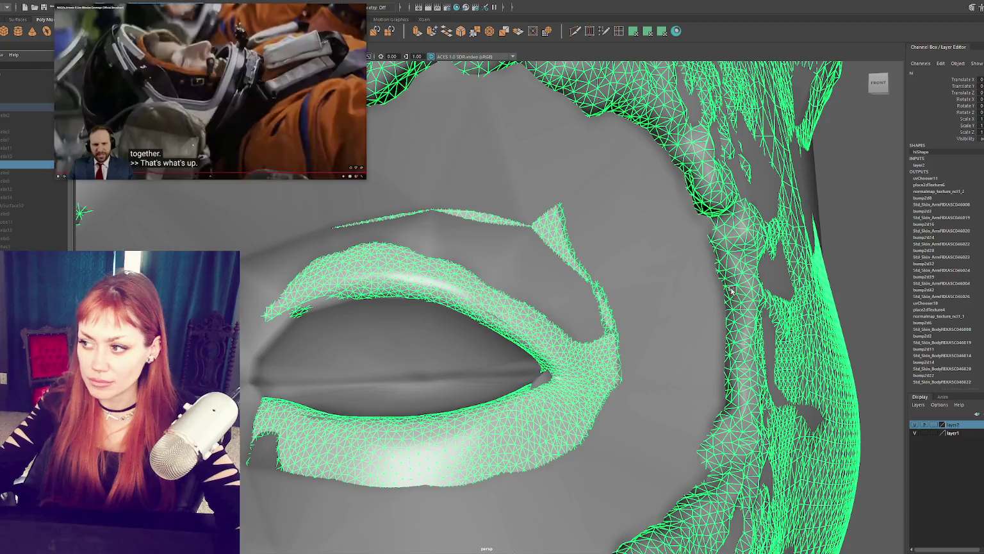
{"action": "left_click", "coordinate": [935, 424]}
{"action": "left_click", "coordinate": [935, 425]}
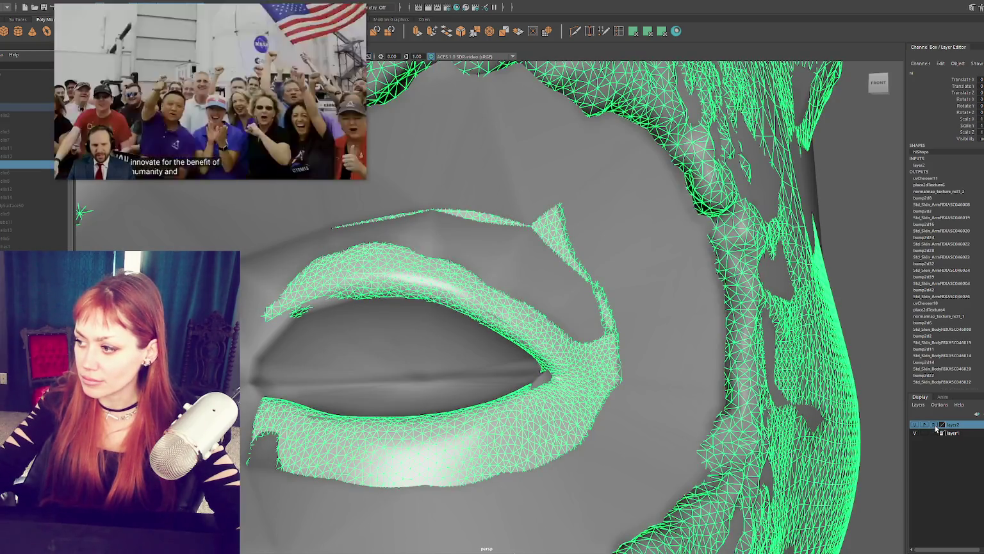
{"action": "left_click", "coordinate": [125, 7]}
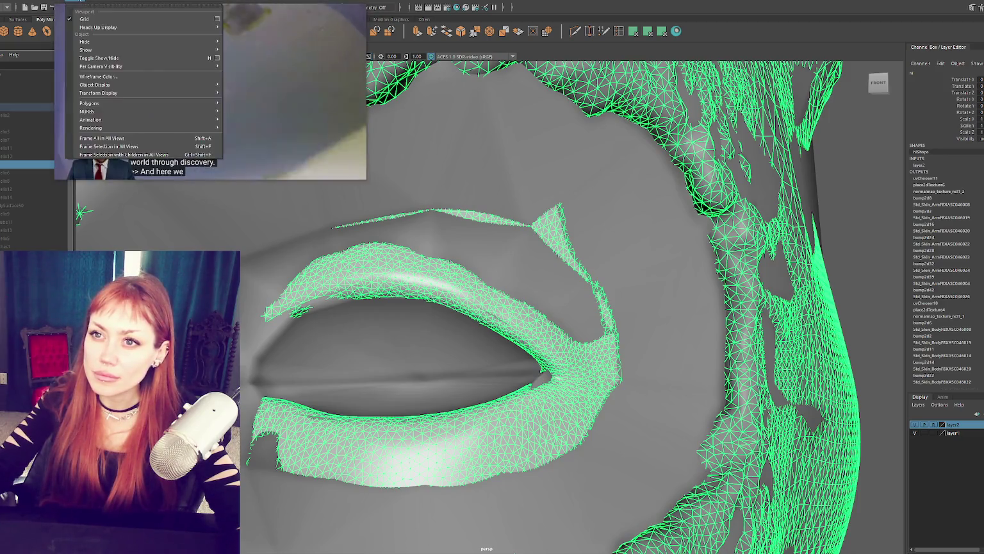
{"action": "mouse_move", "coordinate": [72, 58]}
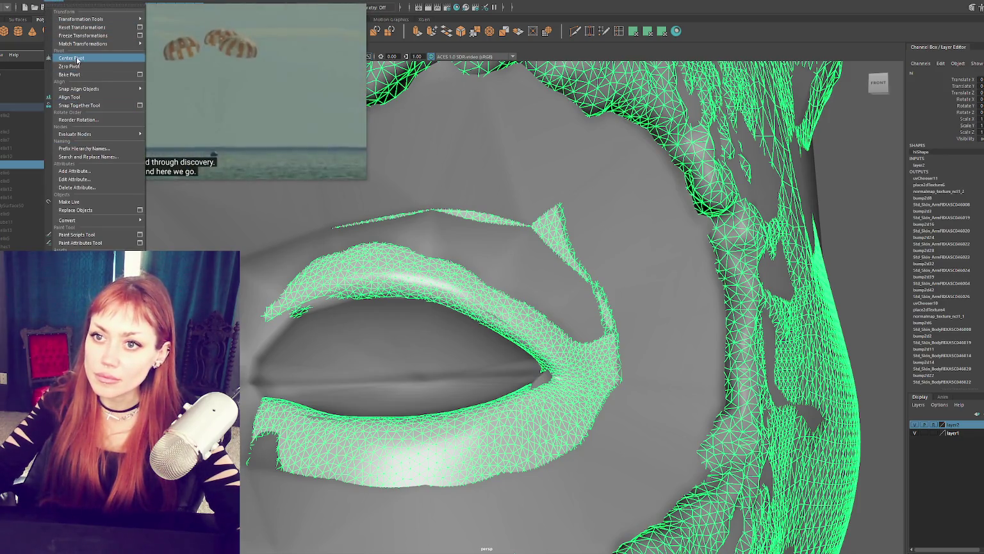
{"action": "left_click", "coordinate": [69, 201]}
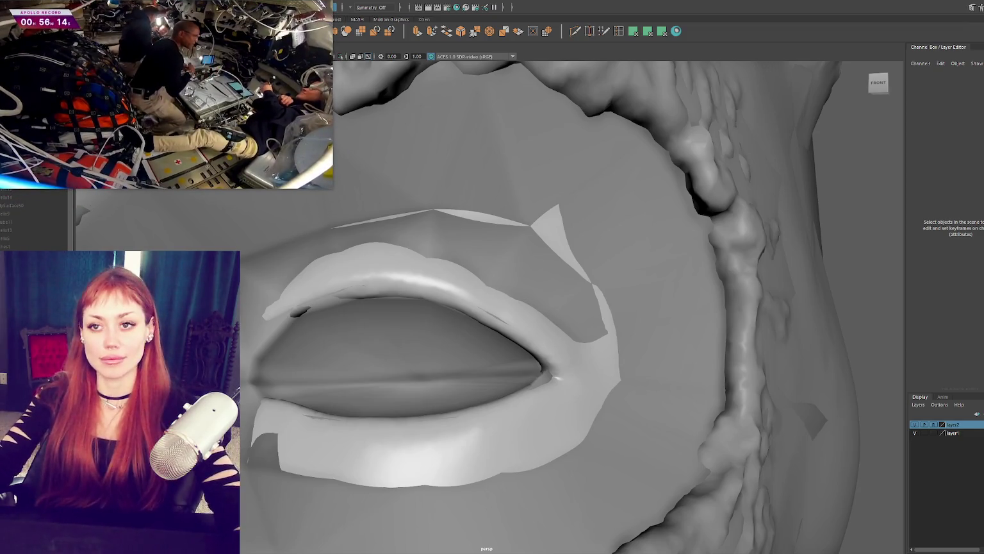
Select the lo mesh, enter vertex mode, and pick a vertex on the lower lid
{"action": "left_click", "coordinate": [504, 340]}
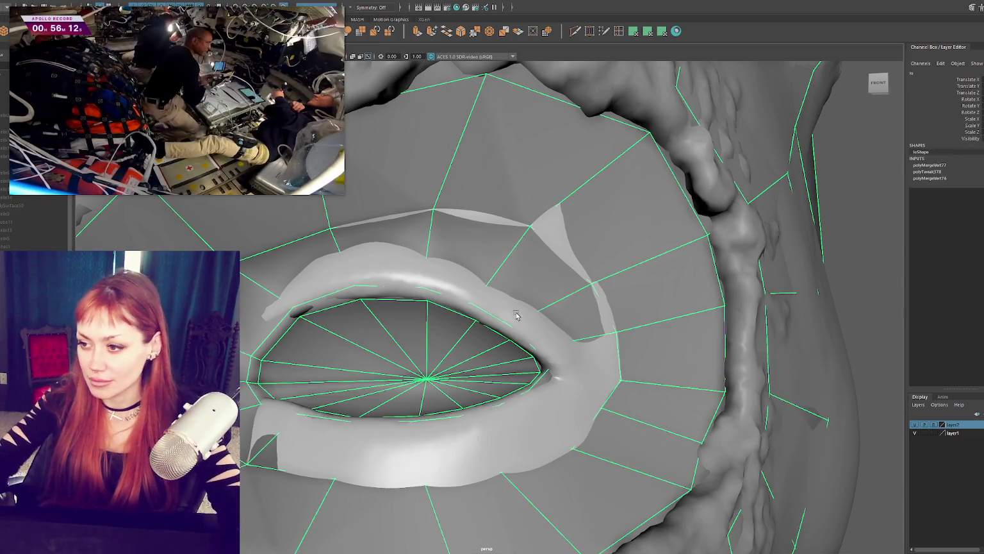
{"action": "mouse_move", "coordinate": [516, 300]}
{"action": "left_mouse_down", "text": "alt"}
{"action": "mouse_move", "coordinate": [519, 281]}
{"action": "mouse_move", "coordinate": [554, 292]}
{"action": "mouse_move", "coordinate": [534, 340]}
{"action": "mouse_move", "coordinate": [628, 277]}
{"action": "left_mouse_up", "text": "alt"}
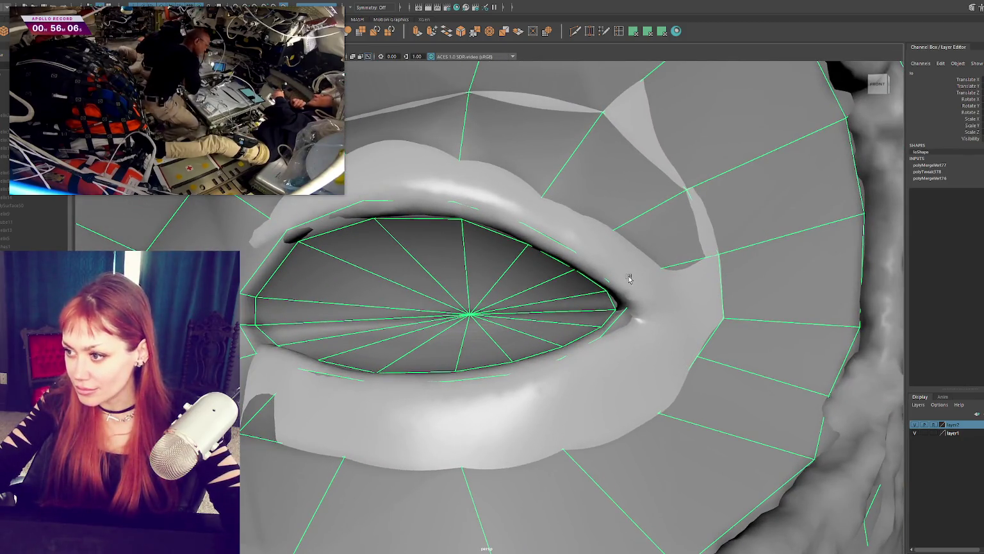
{"action": "right_click_drag", "start_coordinate": [622, 251], "coordinate": [636, 220]}
{"action": "right_click", "coordinate": [615, 311]}
{"action": "key", "text": "4"}
{"action": "left_click", "coordinate": [517, 375]}
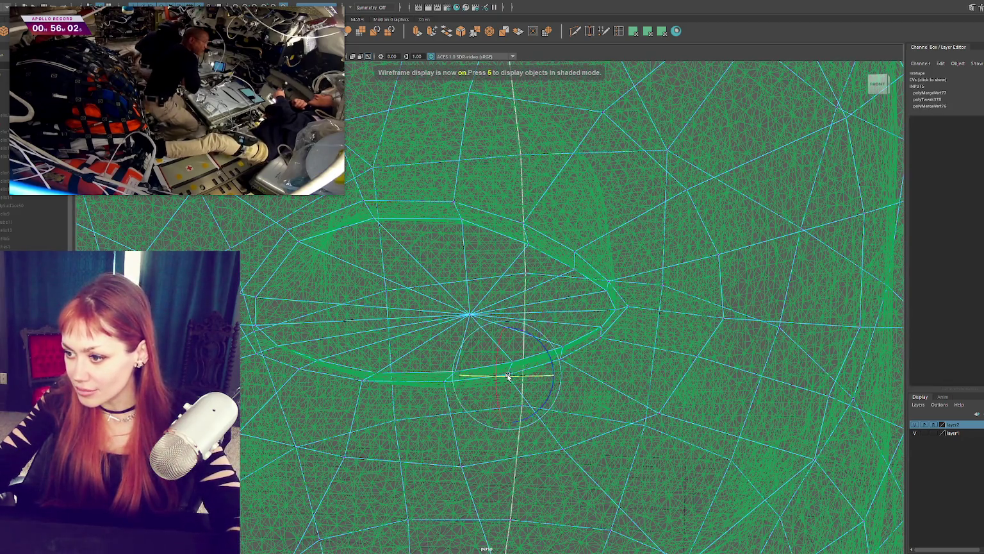
{"action": "key", "text": "6"}
{"action": "left_click_drag", "start_coordinate": [517, 375], "coordinate": [640, 411], "text": "alt"}
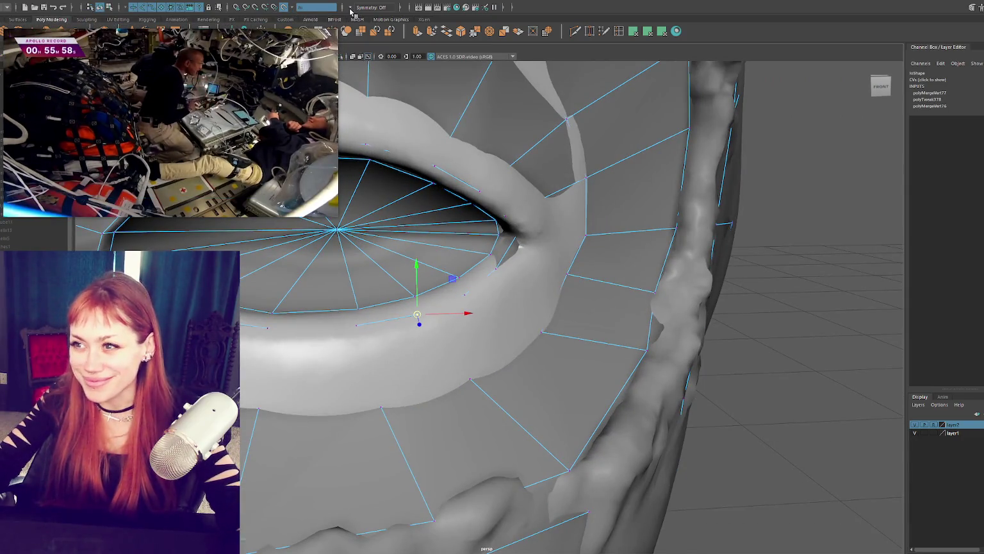
Set symmetry to Object X and bring up the move handles on the eyelid vertex
{"action": "left_click", "coordinate": [372, 7]}
{"action": "left_click", "coordinate": [371, 31]}
{"action": "key", "text": "a"}
{"action": "scroll", "coordinate": [835, 303], "scroll_direction": "up", "scroll_amount": 3}
{"action": "scroll", "coordinate": [835, 303], "scroll_direction": "up", "scroll_amount": 2}
{"action": "scroll", "coordinate": [852, 352], "scroll_direction": "up", "scroll_amount": 4}
{"action": "scroll", "coordinate": [875, 353], "scroll_direction": "up", "scroll_amount": 4}
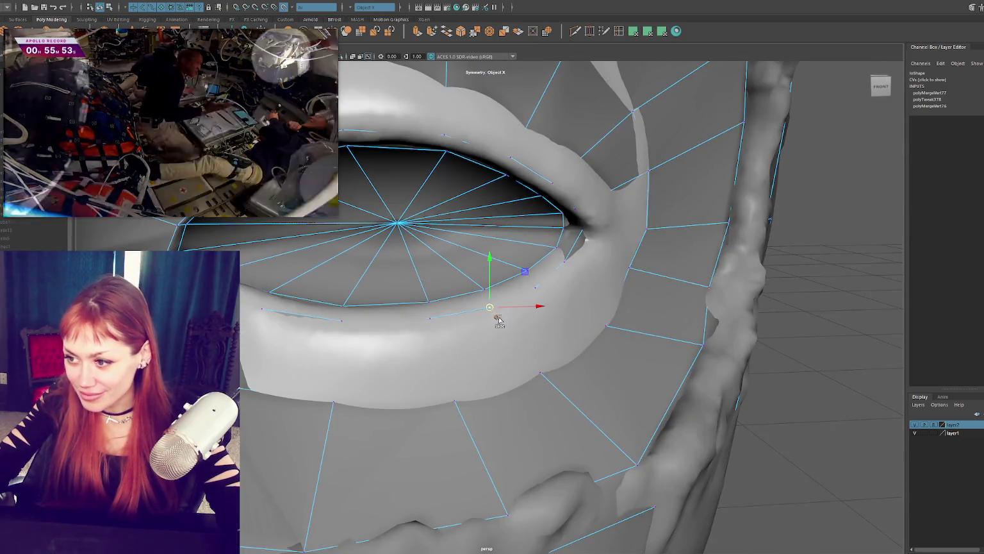
{"action": "key", "text": "q"}
{"action": "key", "text": "w"}
{"action": "mouse_move", "coordinate": [505, 320]}
{"action": "left_mouse_down", "text": "alt"}
{"action": "mouse_move", "coordinate": [565, 375]}
{"action": "mouse_move", "coordinate": [655, 142]}
{"action": "left_mouse_up", "text": "alt"}
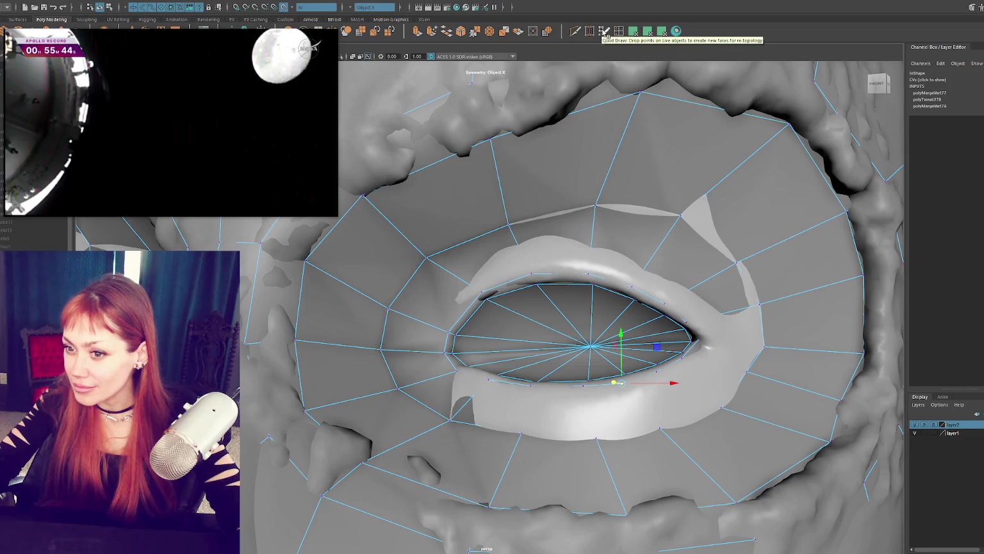
Insert a new edge loop around the eye opening and switch to vertex editing
{"action": "left_click", "coordinate": [592, 243]}
{"action": "mouse_move", "coordinate": [591, 243]}
{"action": "left_mouse_down", "text": "alt"}
{"action": "mouse_move", "coordinate": [605, 254]}
{"action": "mouse_move", "coordinate": [537, 238]}
{"action": "left_mouse_up", "text": "alt"}
{"action": "right_click_drag", "start_coordinate": [537, 238], "coordinate": [523, 252]}
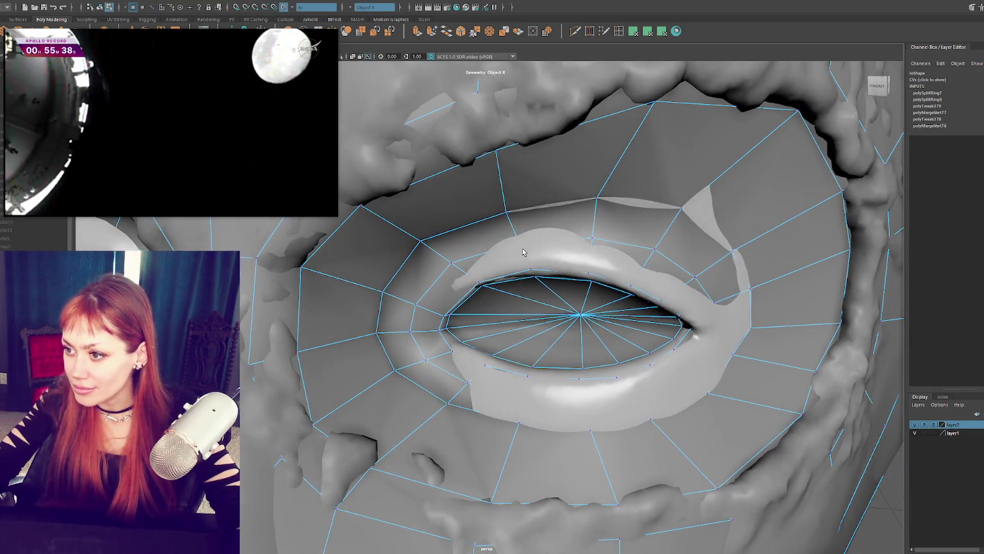
{"action": "key", "text": "4"}
{"action": "key", "text": "6"}
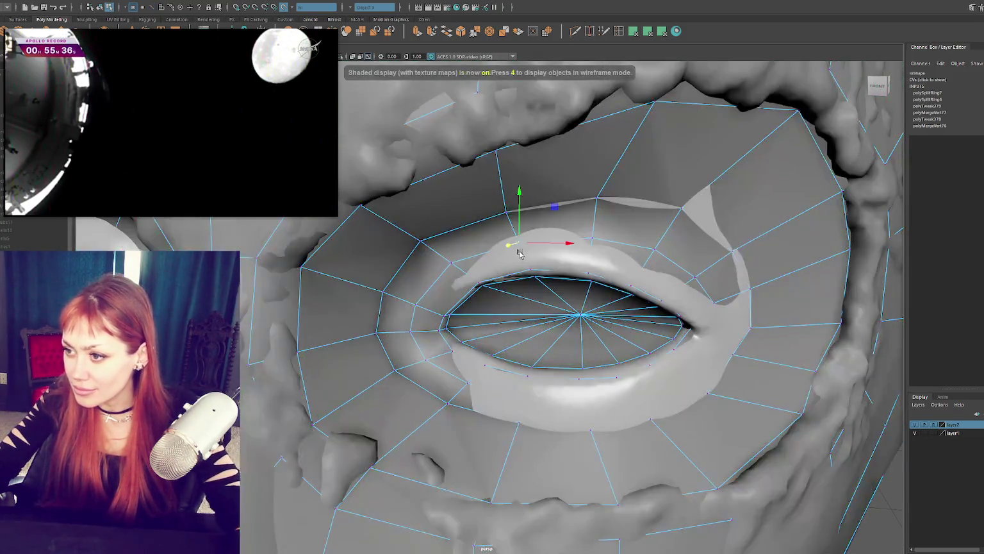
Slide the upper-lid and lid-corner vertices along the surface onto the sculpted eyelid
{"action": "left_click", "coordinate": [510, 250]}
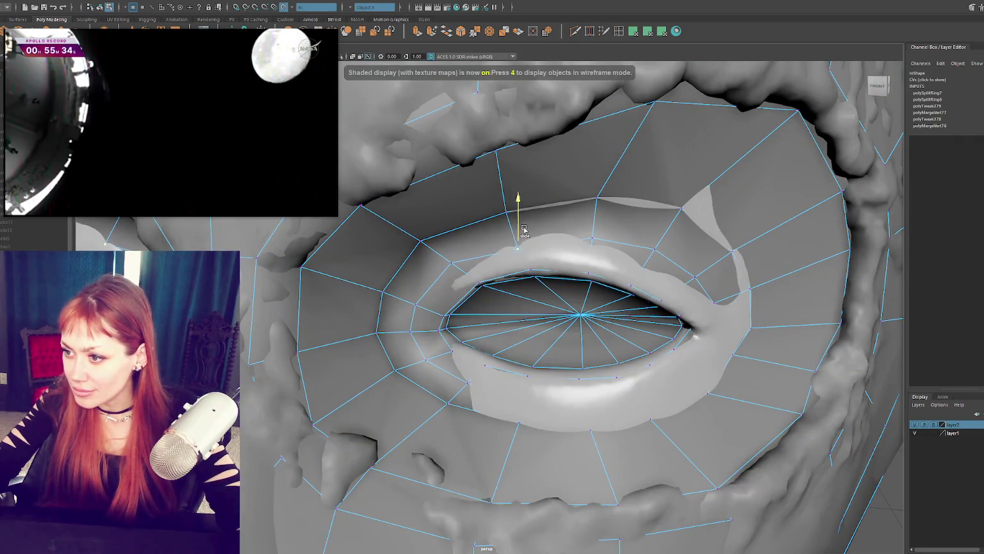
{"action": "left_click", "coordinate": [593, 242]}
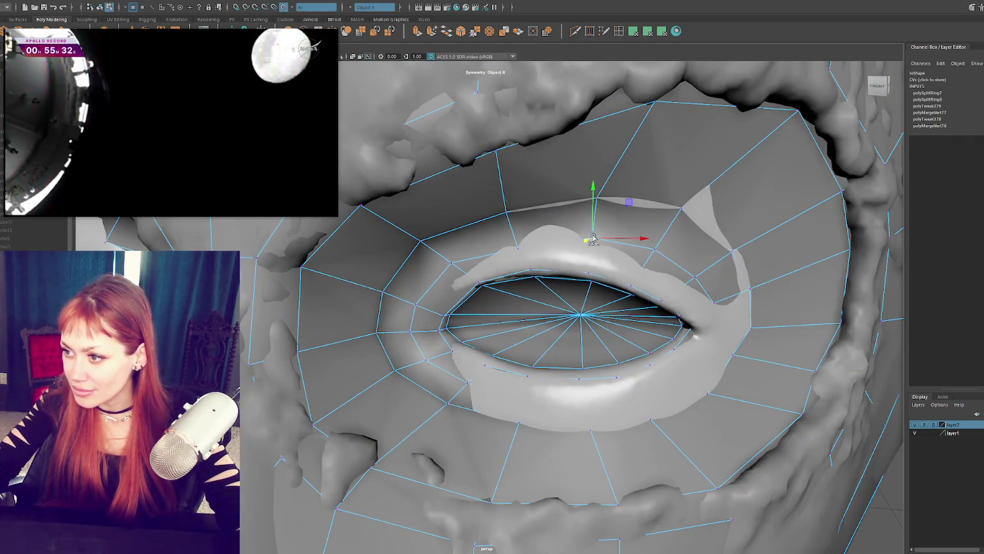
{"action": "middle_click_drag", "start_coordinate": [590, 244], "coordinate": [610, 247], "text": "ctrl+shift"}
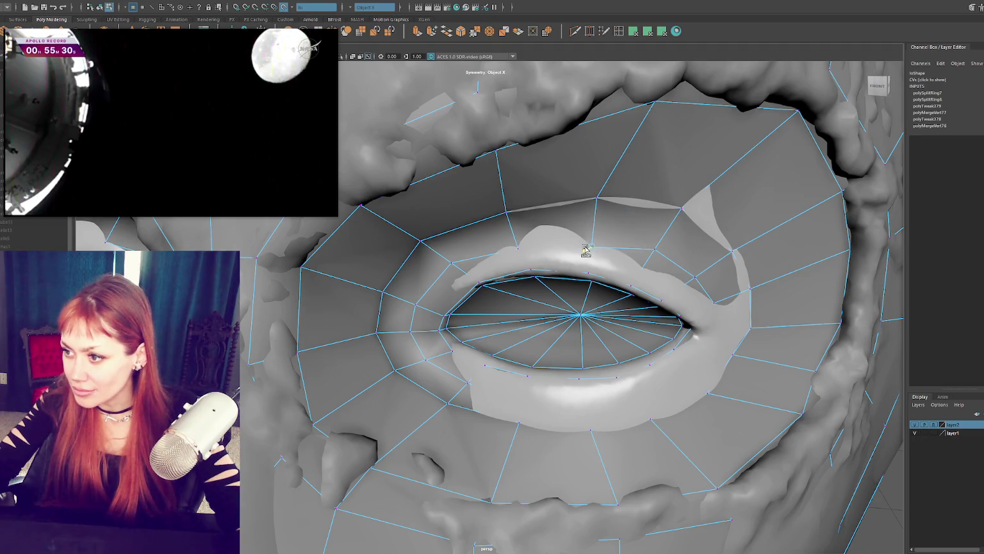
{"action": "left_click", "coordinate": [654, 250]}
{"action": "middle_click_drag", "start_coordinate": [653, 250], "coordinate": [699, 254], "text": "ctrl+shift"}
{"action": "left_click", "coordinate": [693, 277]}
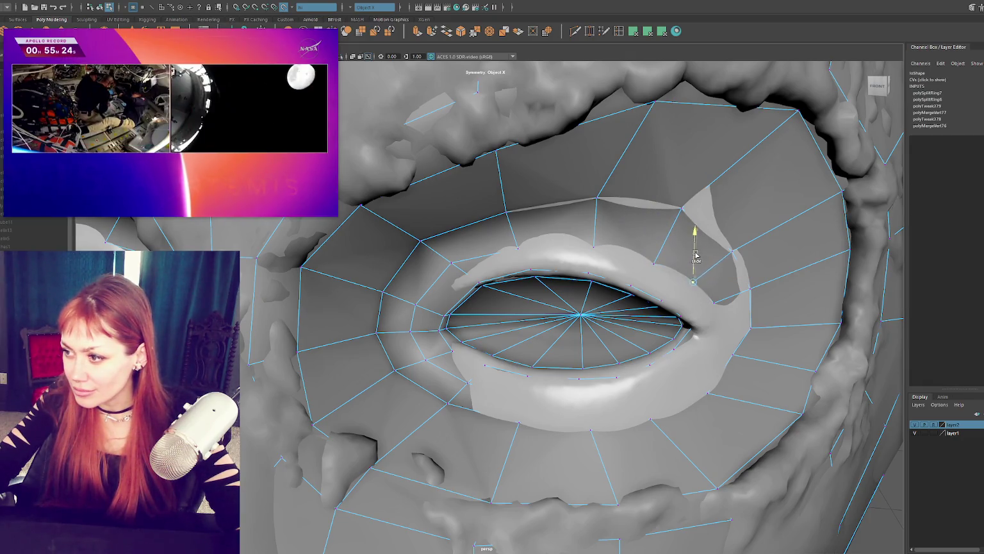
{"action": "left_click_drag", "start_coordinate": [731, 250], "coordinate": [686, 255], "text": "alt"}
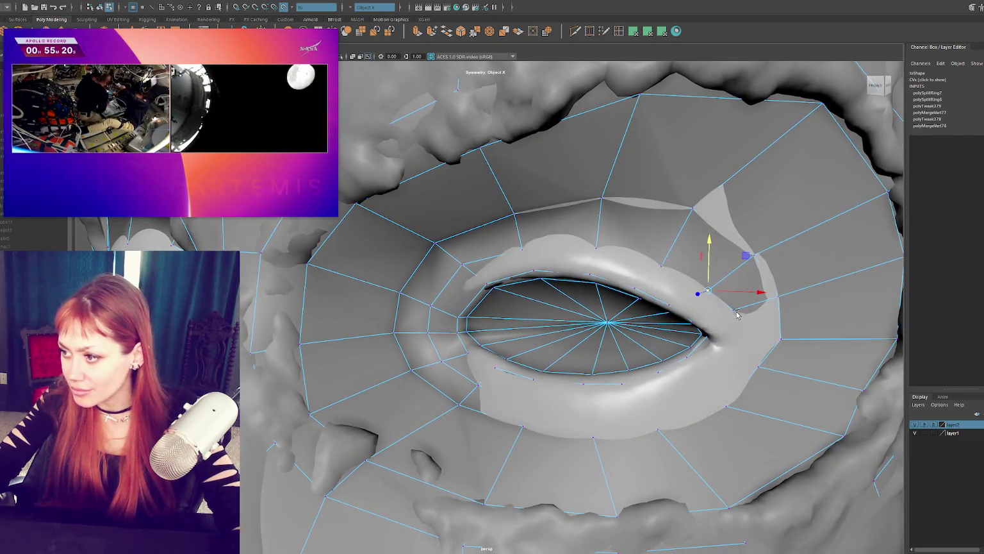
{"action": "key", "text": "4"}
{"action": "key", "text": "6"}
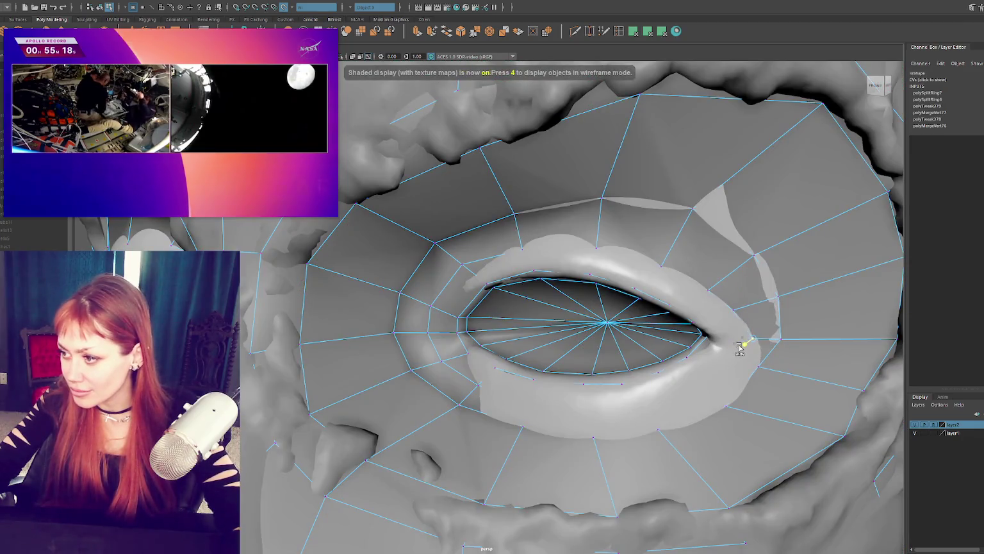
Pull the outer-corner and lower-lid vertices onto the sculpt, checking the fit in wireframe
{"action": "left_click_drag", "start_coordinate": [736, 324], "coordinate": [722, 316]}
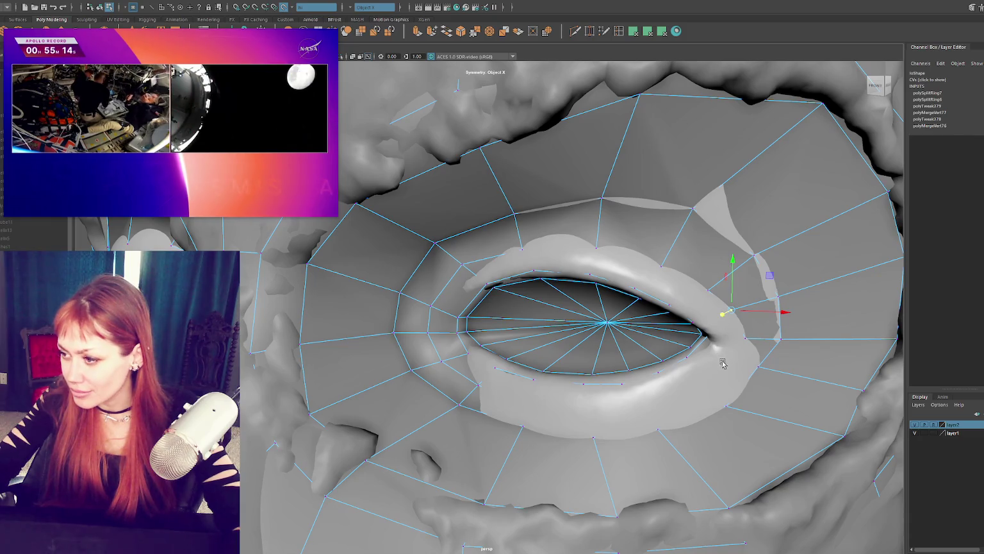
{"action": "key", "text": "4"}
{"action": "key", "text": "6"}
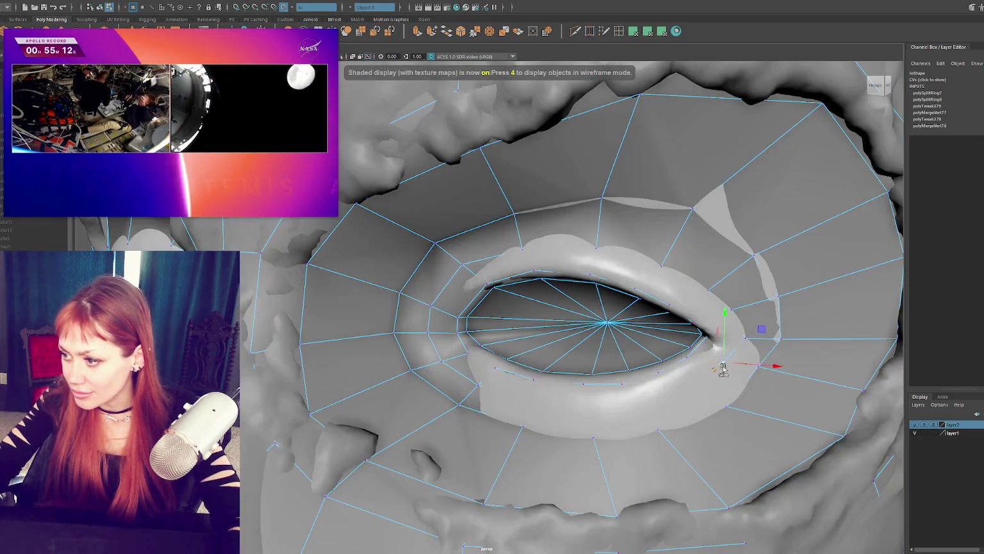
{"action": "key", "text": "4"}
{"action": "key", "text": "6"}
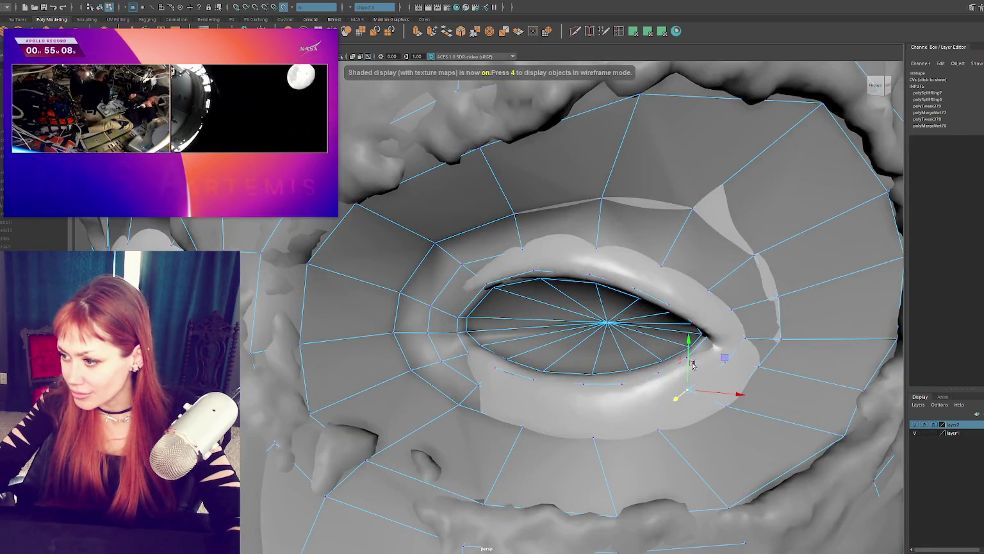
{"action": "left_click_drag", "start_coordinate": [692, 369], "coordinate": [690, 372]}
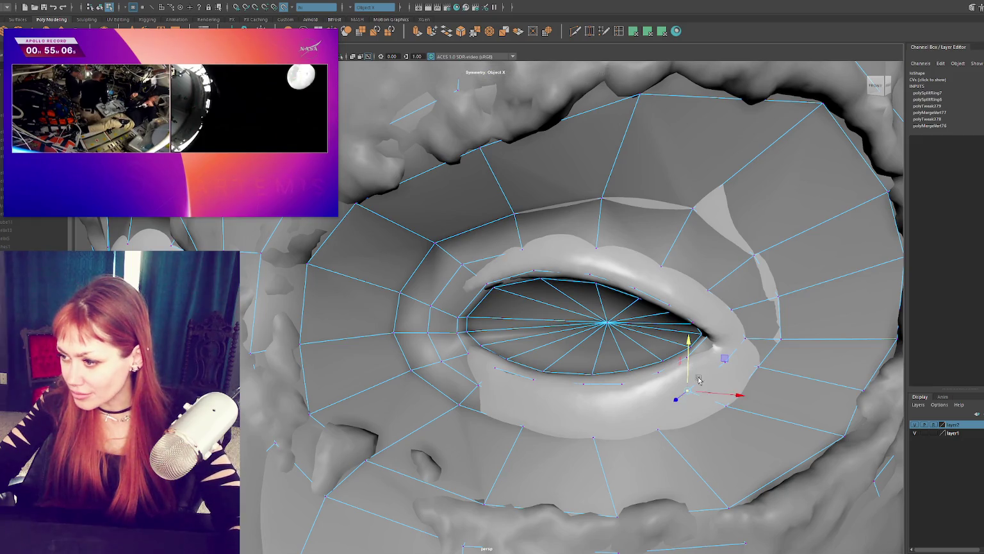
{"action": "key", "text": "4"}
{"action": "left_click", "coordinate": [639, 409]}
{"action": "key", "text": "6"}
{"action": "key", "text": "6"}
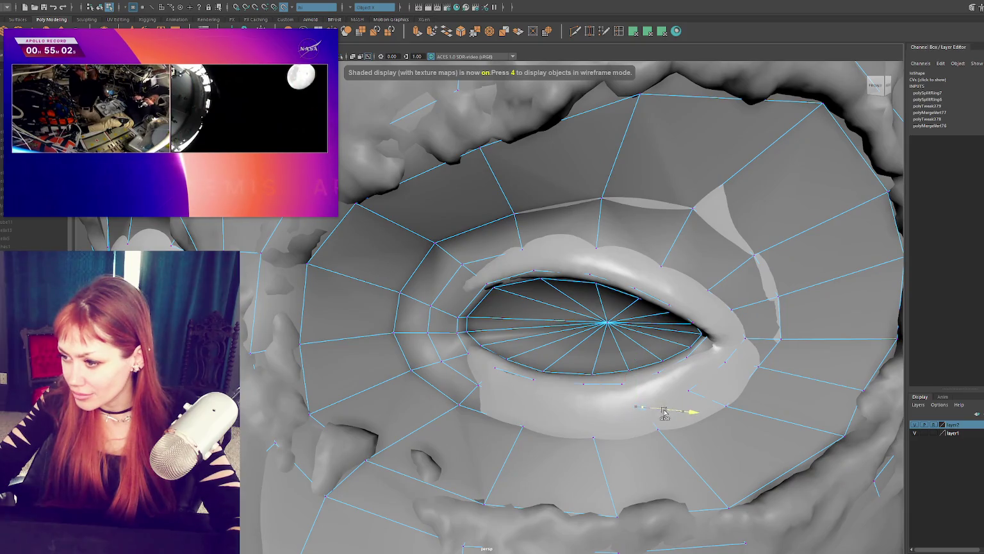
{"action": "left_click_drag", "start_coordinate": [664, 412], "coordinate": [623, 395], "text": "alt"}
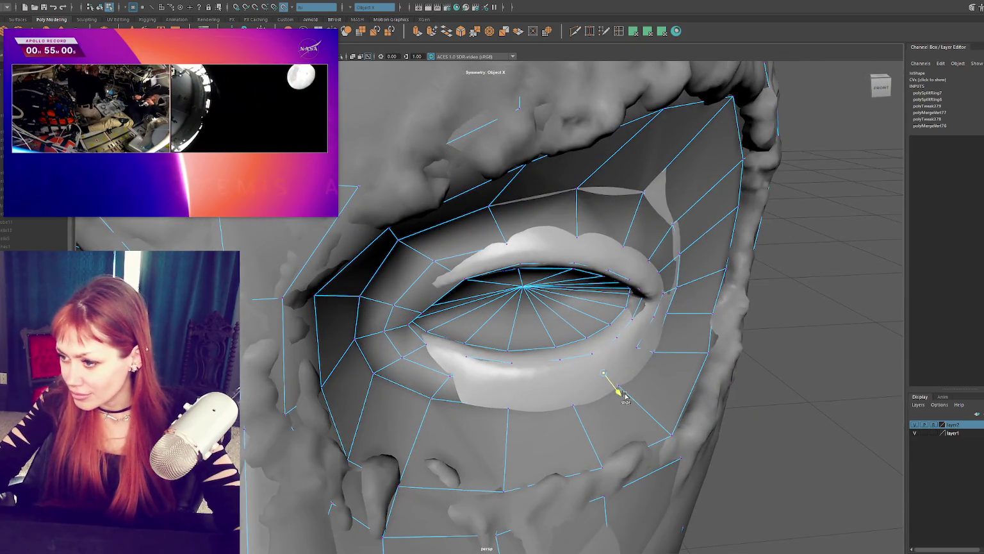
Compare wireframe and shaded views, then slide two lower-lid vertices down onto the sculpted lid
{"action": "key", "text": "4"}
{"action": "key", "text": "6"}
{"action": "key", "text": "4"}
{"action": "key", "text": "6"}
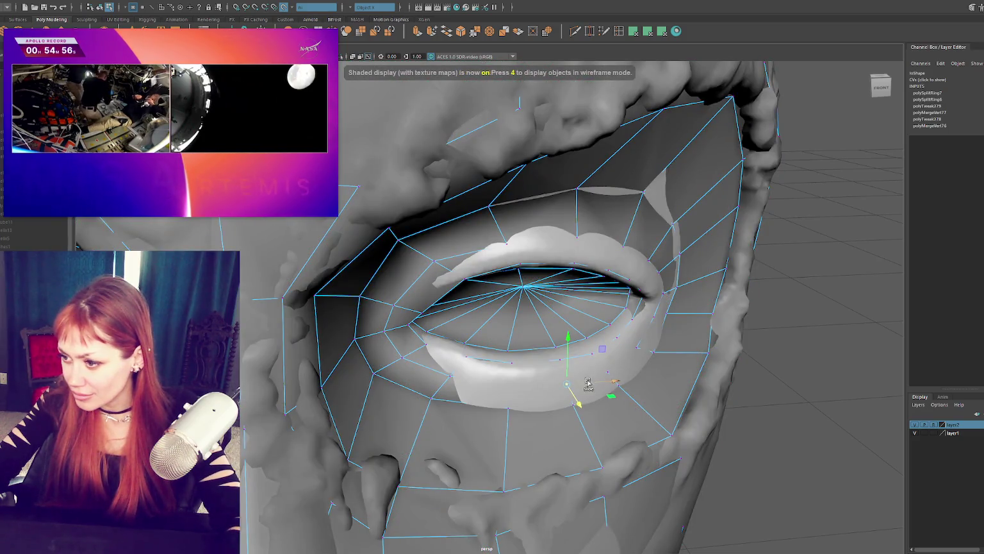
{"action": "key", "text": "4"}
{"action": "key", "text": "6"}
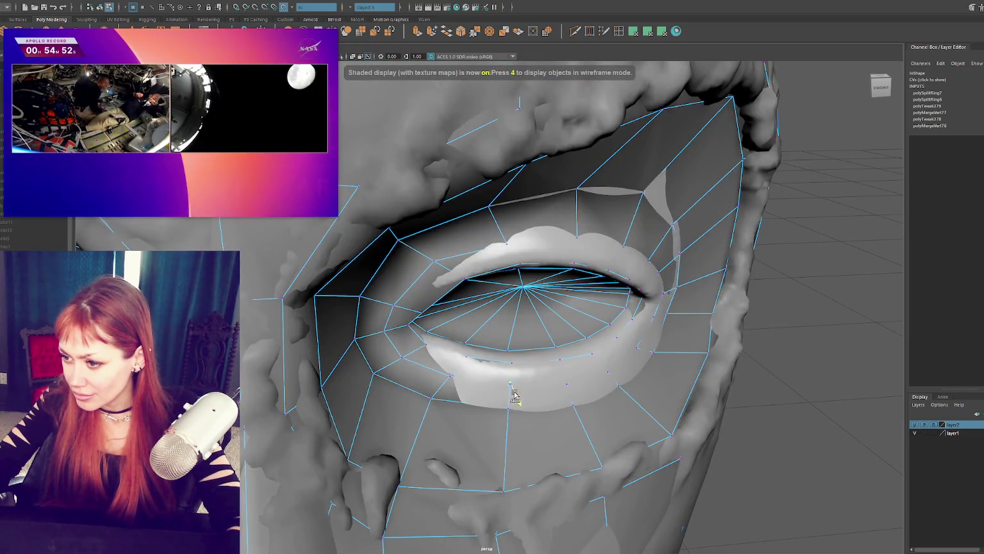
{"action": "middle_click_drag", "start_coordinate": [518, 405], "coordinate": [525, 420], "text": "shift"}
{"action": "mouse_move", "coordinate": [526, 420]}
{"action": "left_mouse_down", "text": "alt"}
{"action": "mouse_move", "coordinate": [528, 401]}
{"action": "mouse_move", "coordinate": [501, 388]}
{"action": "left_mouse_up", "text": "alt"}
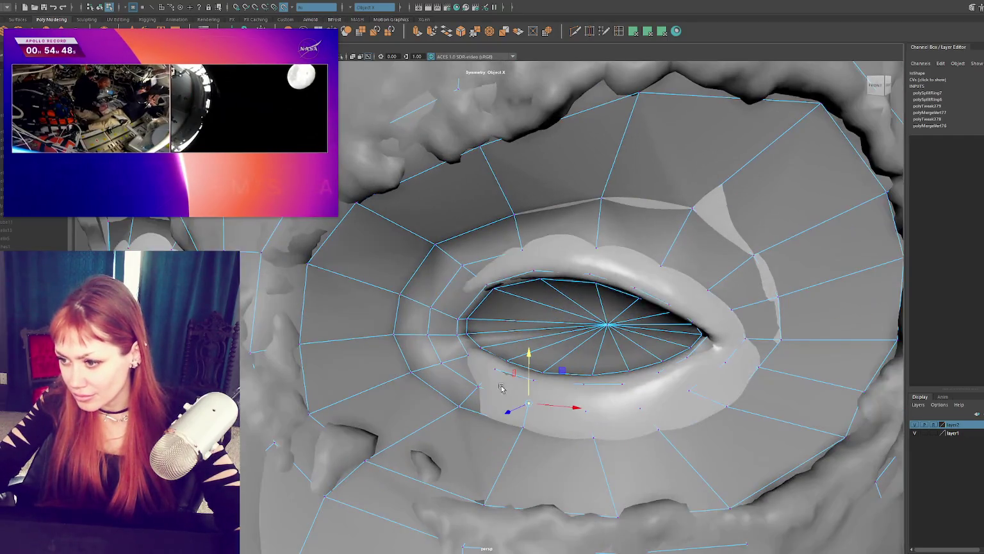
{"action": "left_click", "coordinate": [478, 387]}
{"action": "middle_click_drag", "start_coordinate": [478, 387], "coordinate": [466, 392], "text": "shift"}
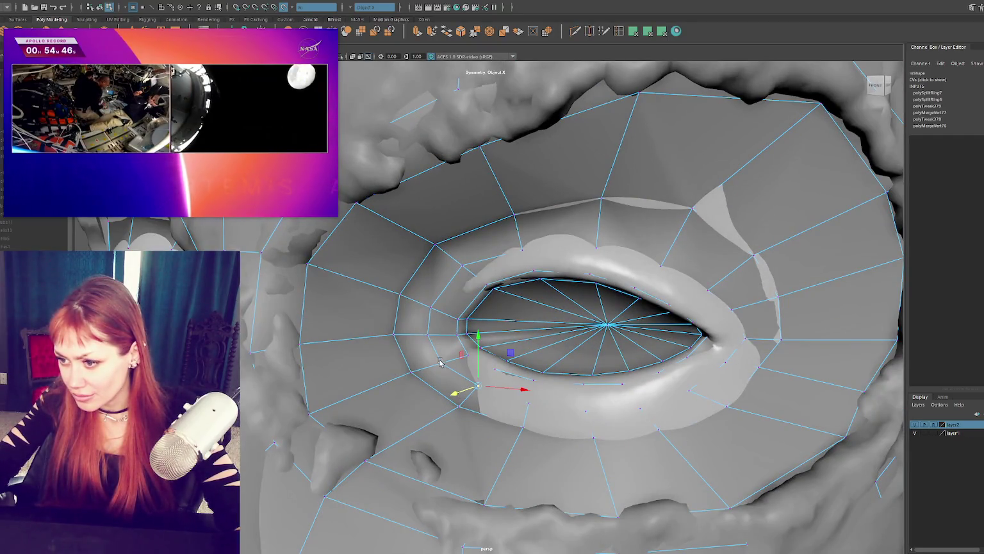
Slide the eye-corner and inner-corner vertices along the surface to close the lid outline
{"action": "left_click", "coordinate": [415, 370]}
{"action": "middle_click_drag", "start_coordinate": [417, 370], "coordinate": [423, 372], "text": "shift"}
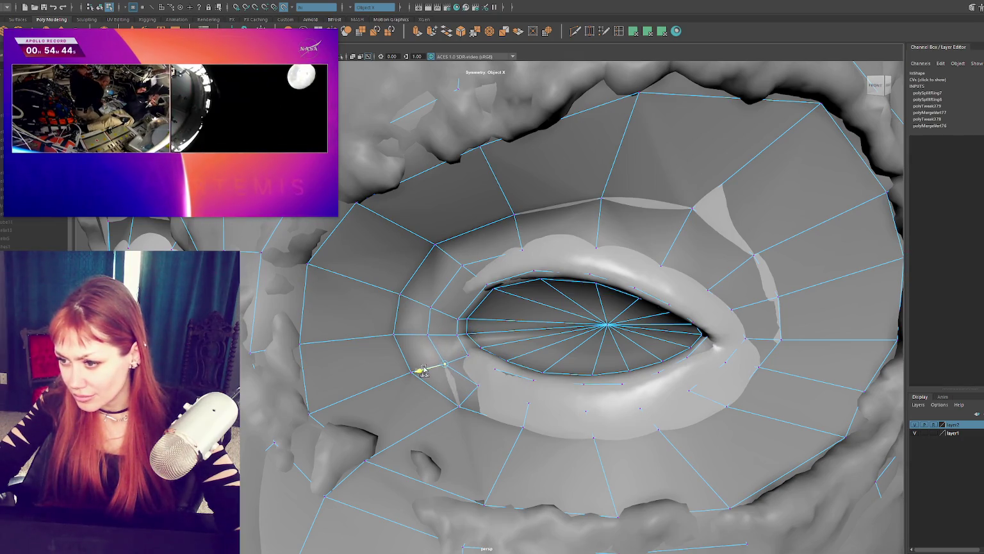
{"action": "left_click_drag", "start_coordinate": [429, 340], "coordinate": [382, 343], "text": "alt"}
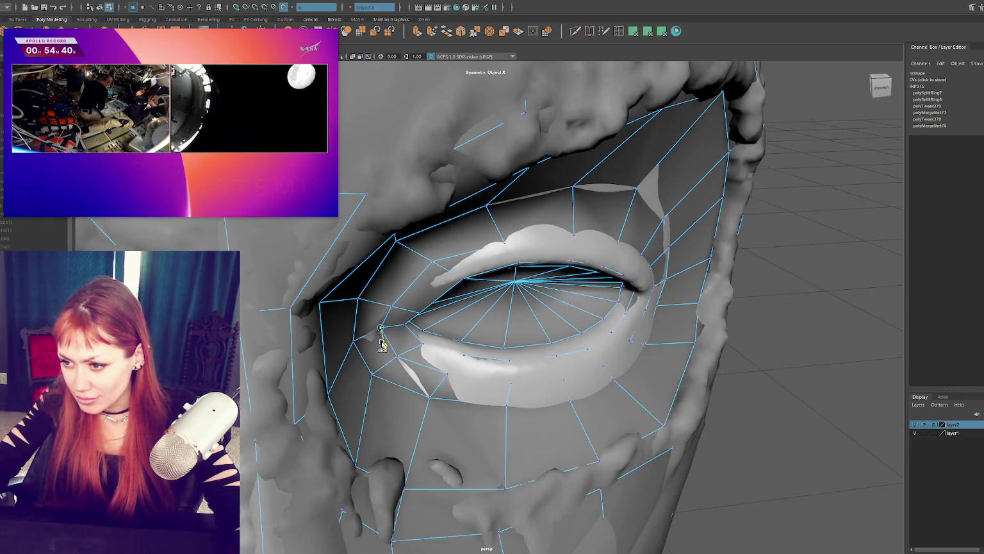
{"action": "left_click", "coordinate": [394, 313]}
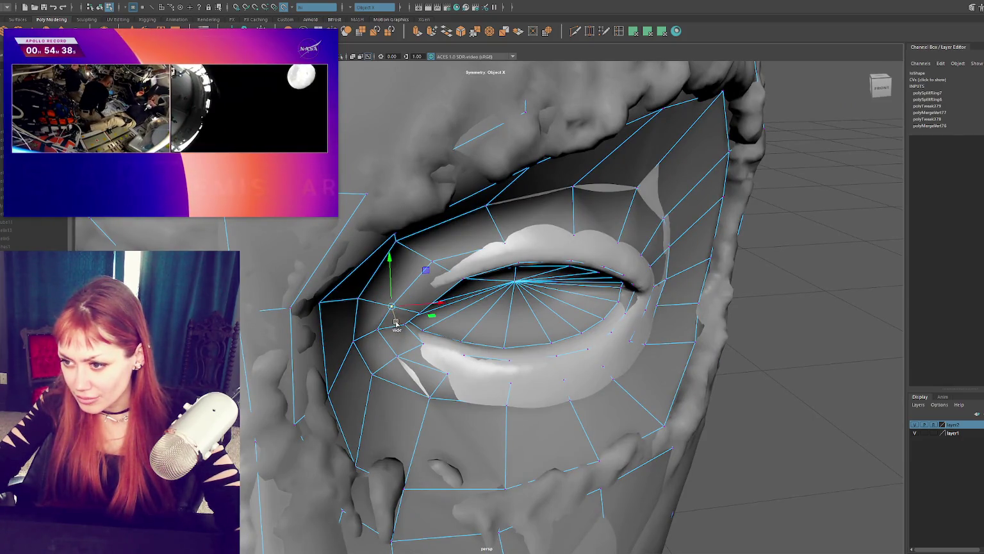
{"action": "key", "text": "bracketleft"}
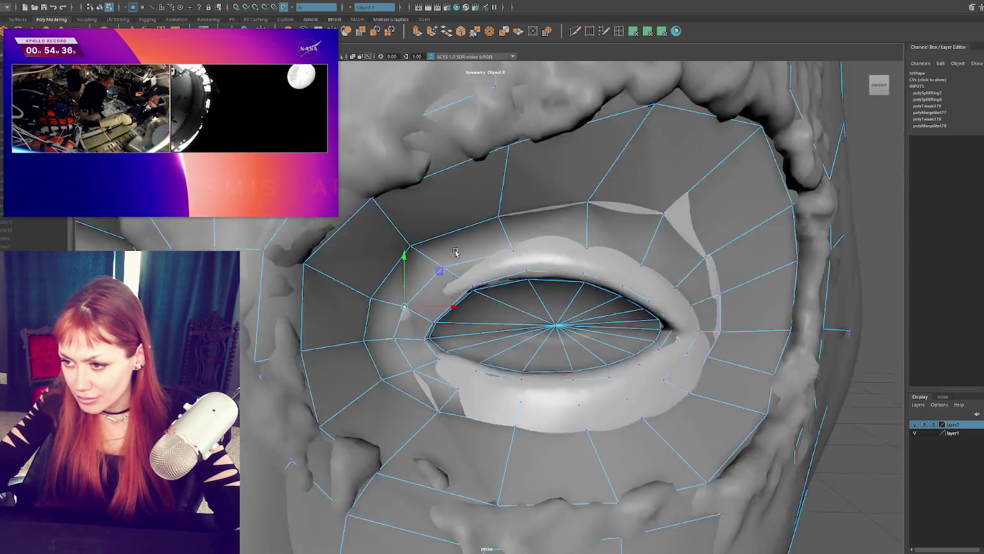
{"action": "scroll", "coordinate": [456, 251], "scroll_direction": "up", "scroll_amount": 2}
{"action": "scroll", "coordinate": [471, 293], "scroll_direction": "up", "scroll_amount": 2}
{"action": "left_click_drag", "start_coordinate": [342, 318], "coordinate": [338, 331]}
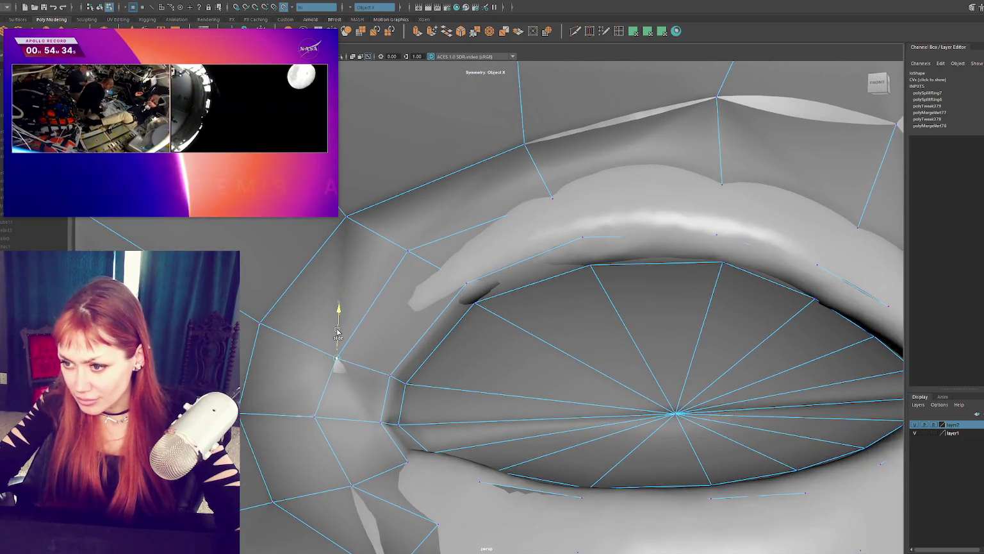
Raise the inner eye-corner vertex and slide it left along the lid
{"action": "left_click_drag", "start_coordinate": [314, 418], "coordinate": [384, 349], "text": "alt"}
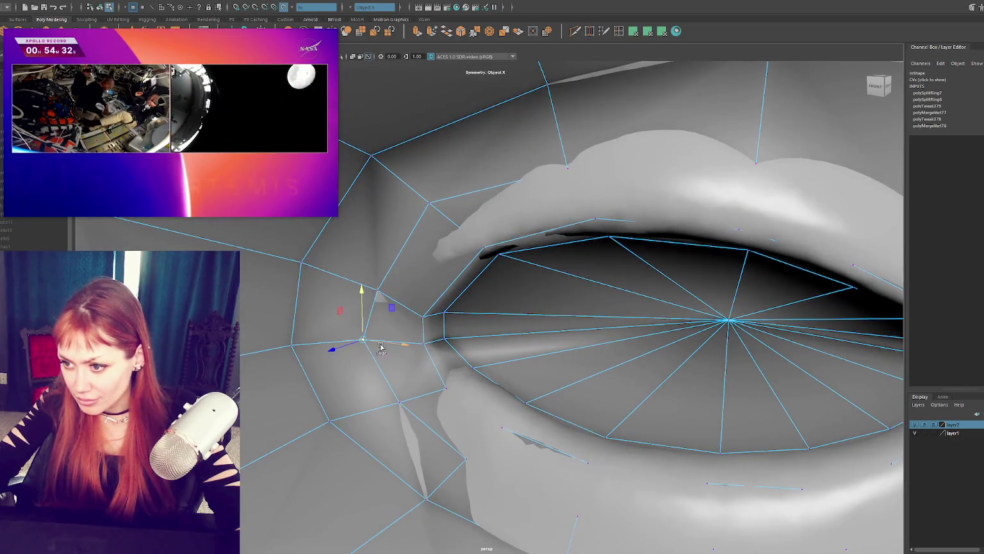
{"action": "left_click", "coordinate": [425, 317]}
{"action": "mouse_move", "coordinate": [424, 317]}
{"action": "left_mouse_down"}
{"action": "mouse_move", "coordinate": [432, 268]}
{"action": "mouse_move", "coordinate": [435, 307]}
{"action": "mouse_move", "coordinate": [460, 250]}
{"action": "left_mouse_up"}
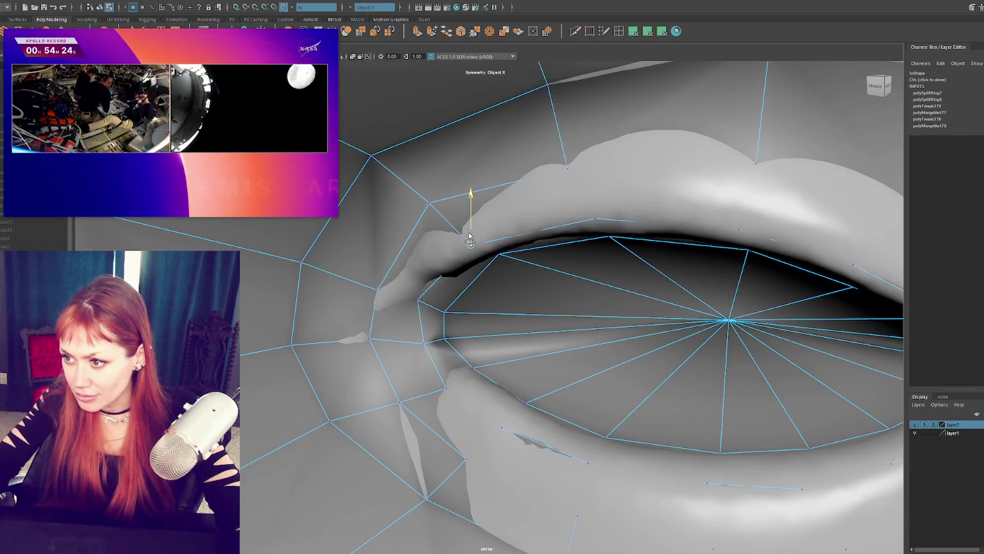
{"action": "left_click_drag", "start_coordinate": [460, 249], "coordinate": [506, 254], "text": "alt"}
{"action": "mouse_move", "coordinate": [423, 237]}
{"action": "left_mouse_down"}
{"action": "mouse_move", "coordinate": [388, 259]}
{"action": "mouse_move", "coordinate": [415, 232]}
{"action": "left_mouse_up"}
Select upper-lid and lid-end vertices, test-lowering the crest vertex before reverting
{"action": "left_click", "coordinate": [563, 192]}
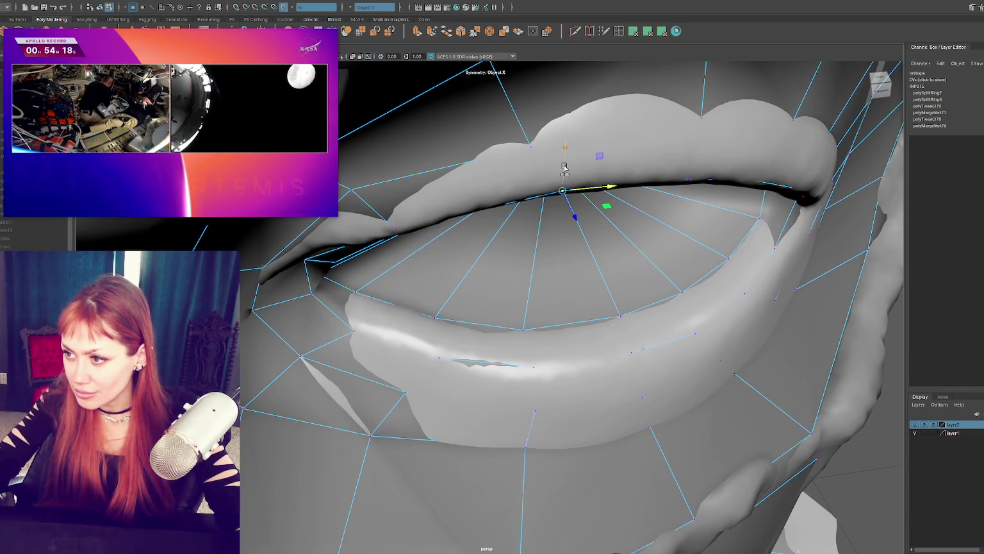
{"action": "left_click", "coordinate": [534, 148]}
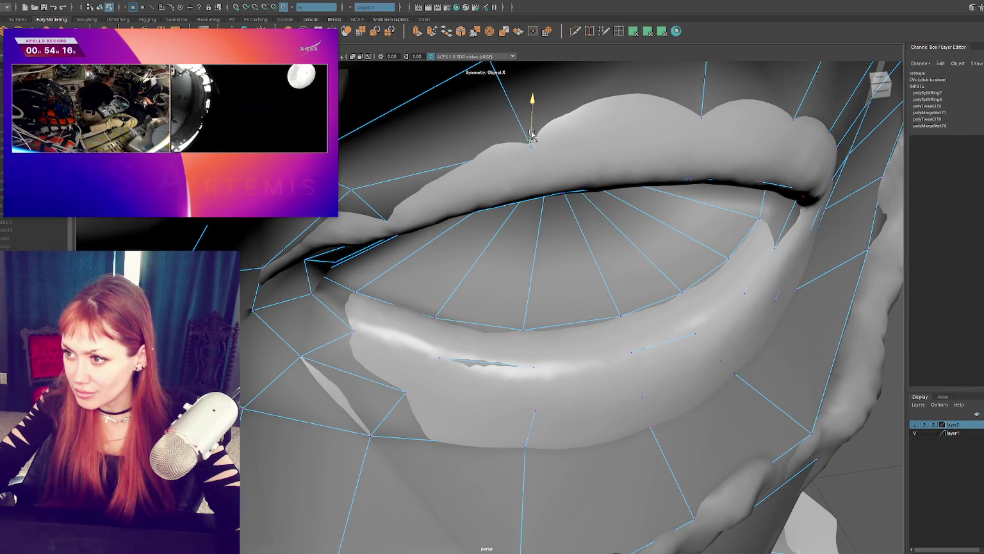
{"action": "mouse_move", "coordinate": [538, 158]}
{"action": "left_mouse_down"}
{"action": "mouse_move", "coordinate": [543, 202]}
{"action": "mouse_move", "coordinate": [451, 156]}
{"action": "mouse_move", "coordinate": [528, 186]}
{"action": "left_mouse_up"}
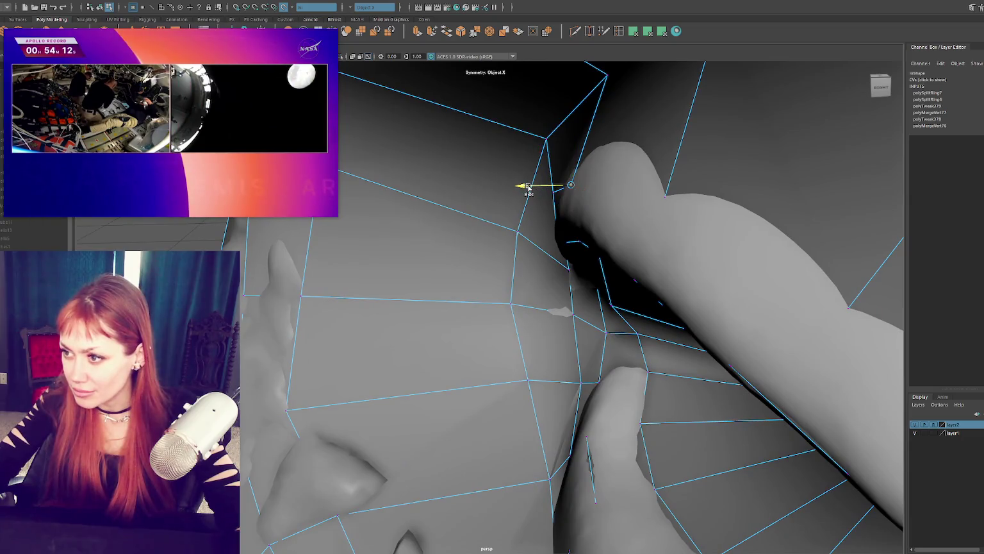
{"action": "left_click", "coordinate": [664, 197]}
{"action": "mouse_move", "coordinate": [664, 198]}
{"action": "left_mouse_down", "text": "alt"}
{"action": "mouse_move", "coordinate": [712, 193]}
{"action": "mouse_move", "coordinate": [702, 181]}
{"action": "left_mouse_up", "text": "alt"}
{"action": "left_click", "coordinate": [718, 188]}
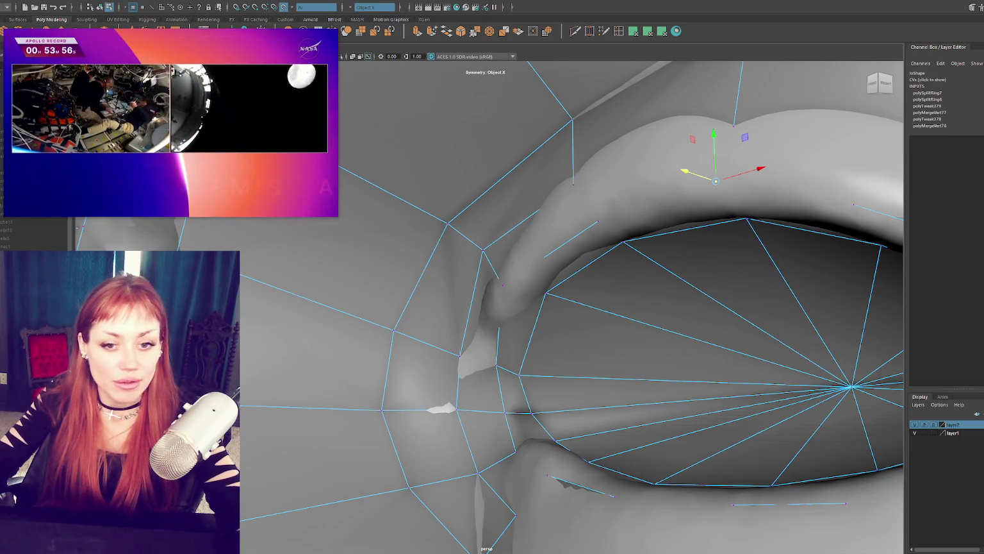
{"action": "mouse_move", "coordinate": [554, 308]}
{"action": "left_mouse_down", "text": "alt"}
{"action": "mouse_move", "coordinate": [552, 269]}
{"action": "mouse_move", "coordinate": [512, 252]}
{"action": "mouse_move", "coordinate": [455, 249]}
{"action": "left_mouse_up", "text": "alt"}
{"action": "left_click", "coordinate": [402, 273]}
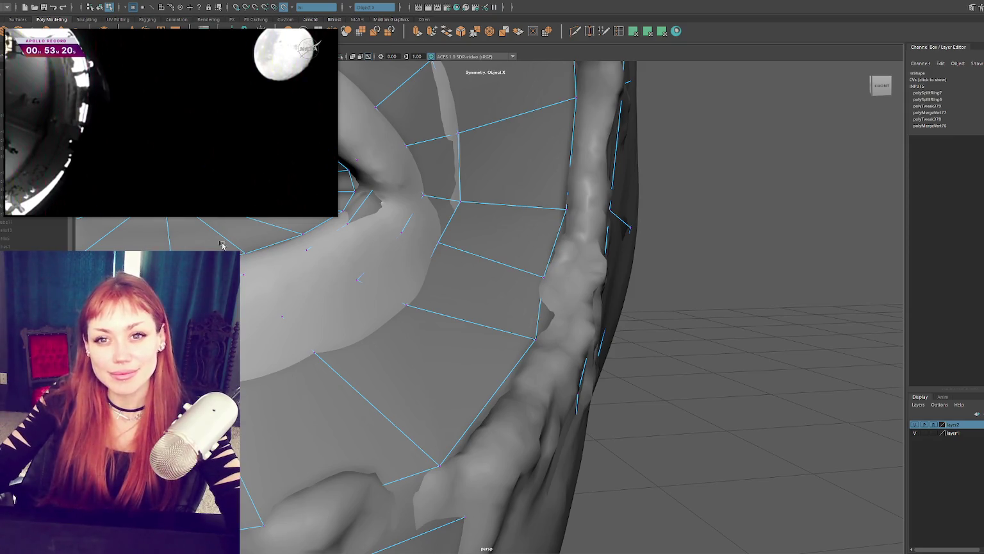
Slide the first lower-lid vertices along the surface and nudge one slightly upward
{"action": "mouse_move", "coordinate": [242, 327]}
{"action": "left_mouse_down", "text": "alt"}
{"action": "mouse_move", "coordinate": [318, 275]}
{"action": "mouse_move", "coordinate": [352, 309]}
{"action": "left_mouse_up", "text": "alt"}
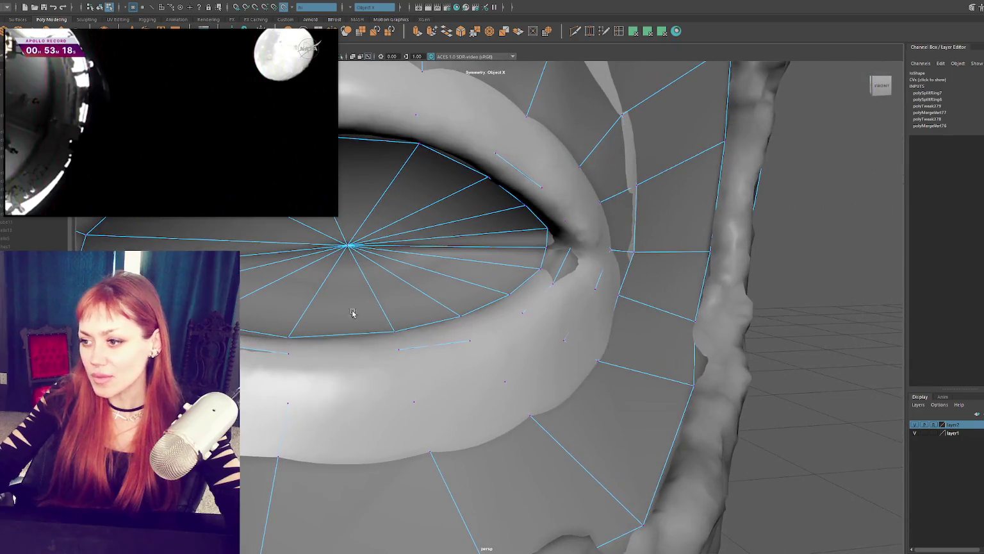
{"action": "left_click", "coordinate": [563, 343]}
{"action": "left_click_drag", "start_coordinate": [559, 343], "coordinate": [590, 353]}
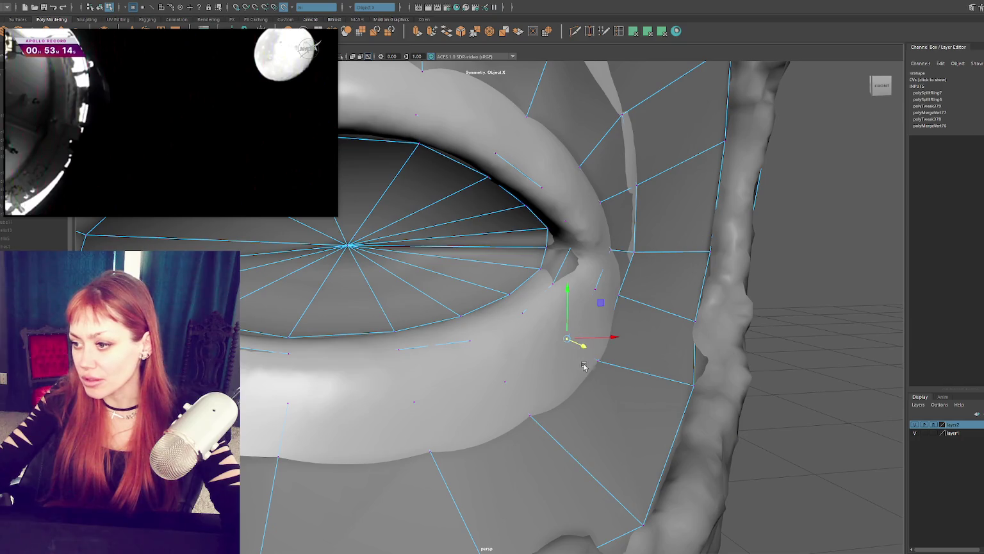
{"action": "left_click_drag", "start_coordinate": [597, 346], "coordinate": [602, 340]}
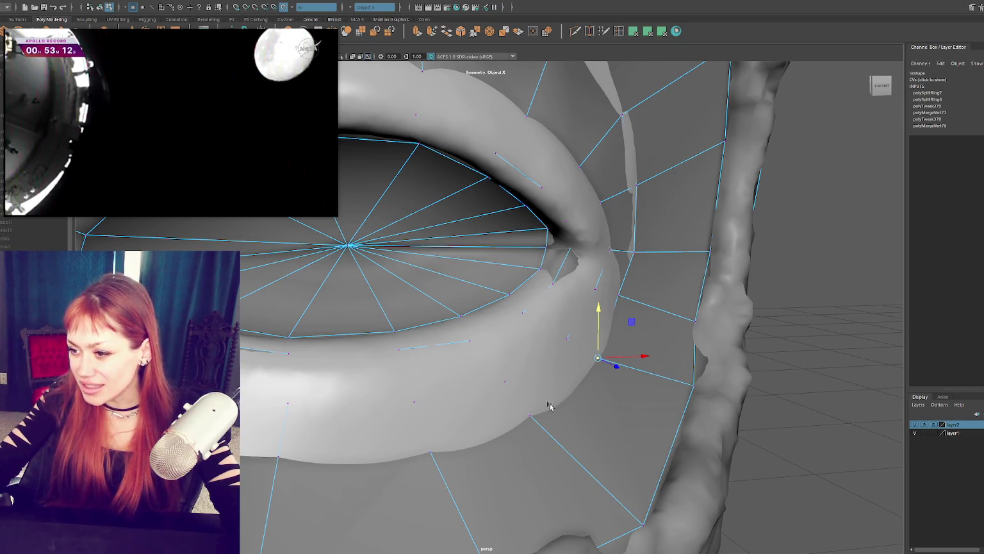
{"action": "left_click", "coordinate": [529, 417]}
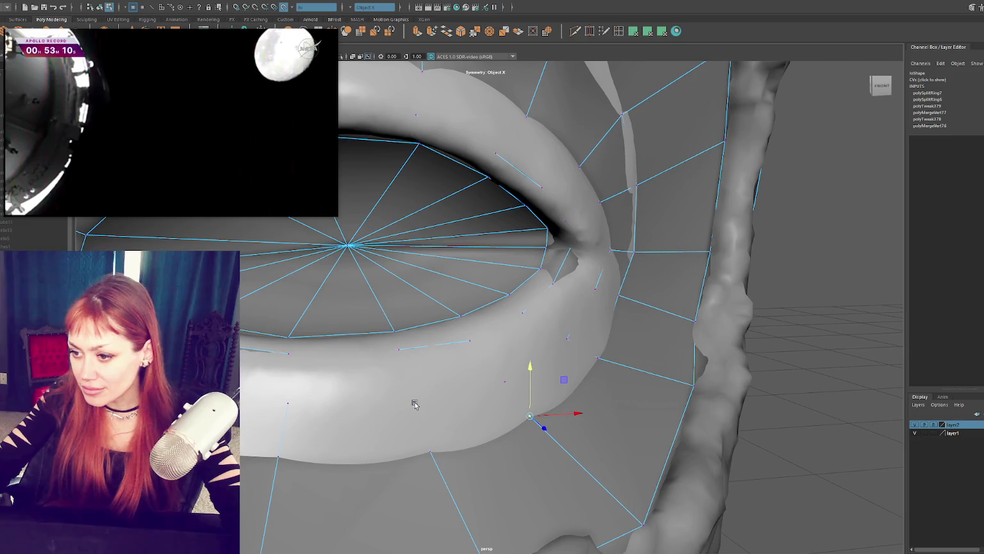
{"action": "mouse_move", "coordinate": [400, 360]}
{"action": "left_mouse_down", "text": "alt"}
{"action": "mouse_move", "coordinate": [431, 371]}
{"action": "mouse_move", "coordinate": [387, 344]}
{"action": "left_mouse_up", "text": "alt"}
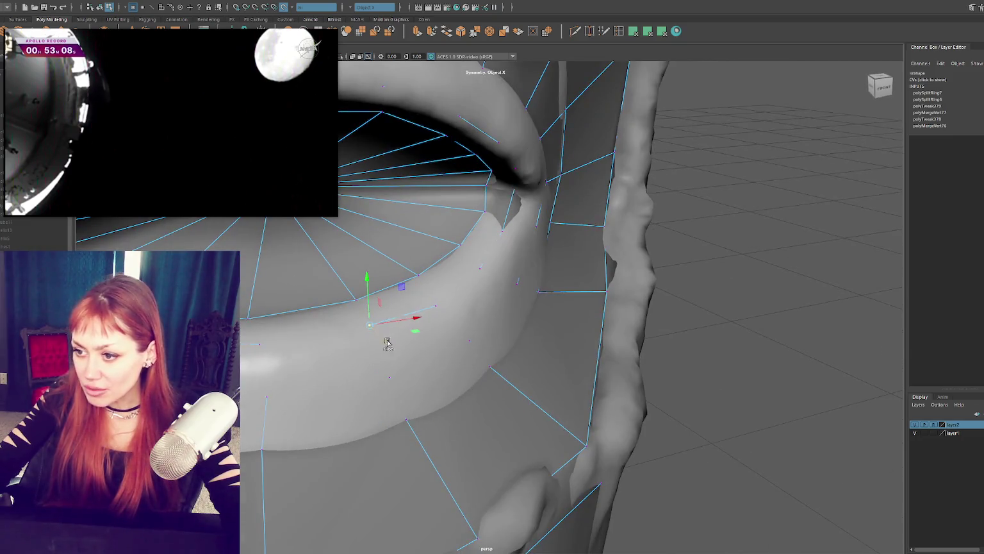
{"action": "left_click", "coordinate": [434, 308]}
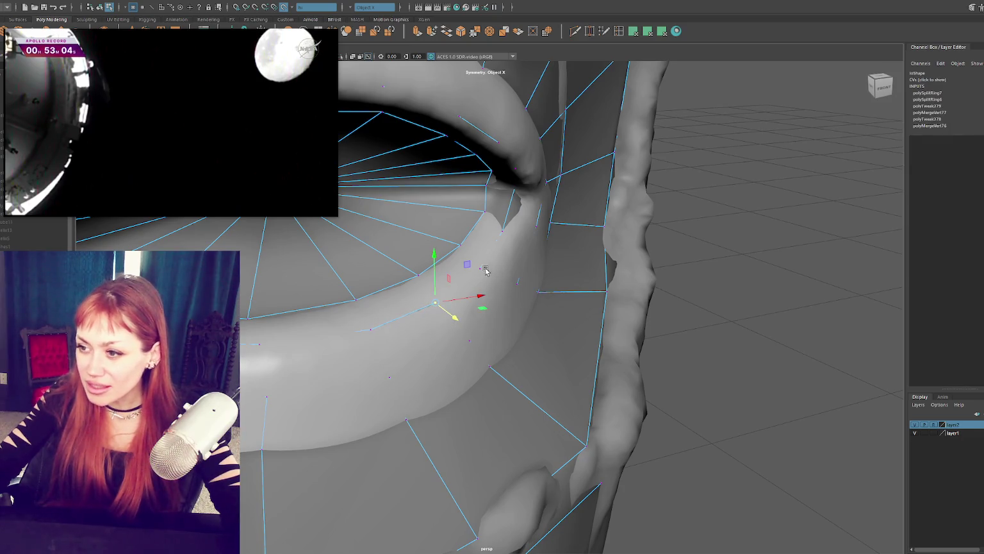
Slide the inner-corner vertex left along its edge and zoom in on the eye corner
{"action": "left_click_drag", "start_coordinate": [483, 251], "coordinate": [494, 259], "text": "alt"}
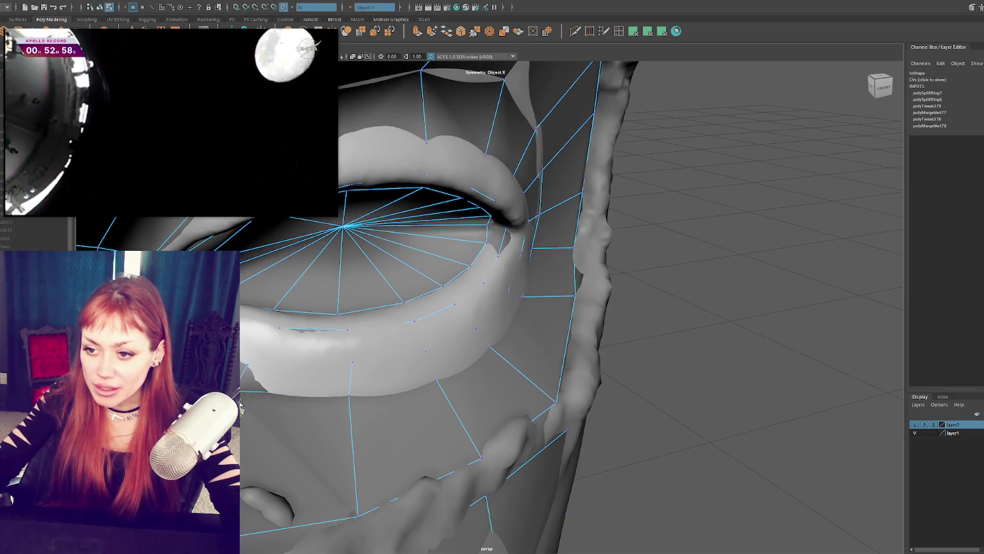
{"action": "left_click_drag", "start_coordinate": [314, 256], "coordinate": [314, 314], "text": "alt"}
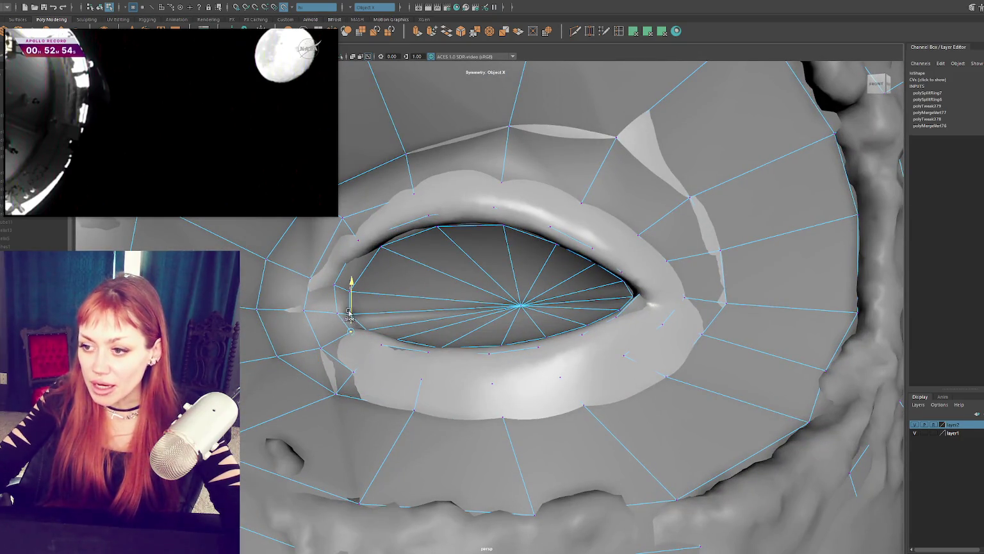
{"action": "mouse_move", "coordinate": [351, 315]}
{"action": "left_mouse_down"}
{"action": "mouse_move", "coordinate": [334, 316]}
{"action": "mouse_move", "coordinate": [386, 251]}
{"action": "mouse_move", "coordinate": [462, 294]}
{"action": "left_mouse_up"}
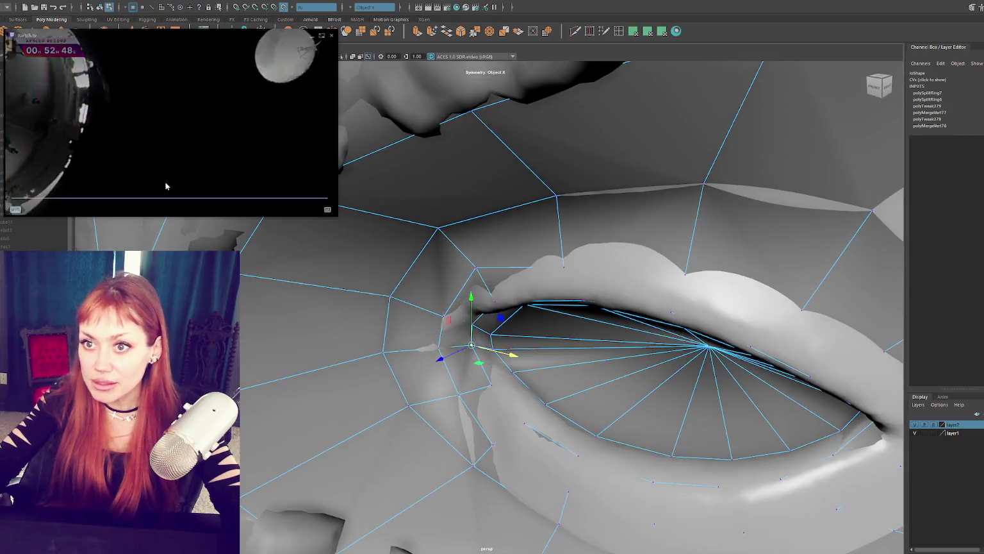
{"action": "right_click_drag", "start_coordinate": [468, 291], "coordinate": [480, 338], "text": "alt"}
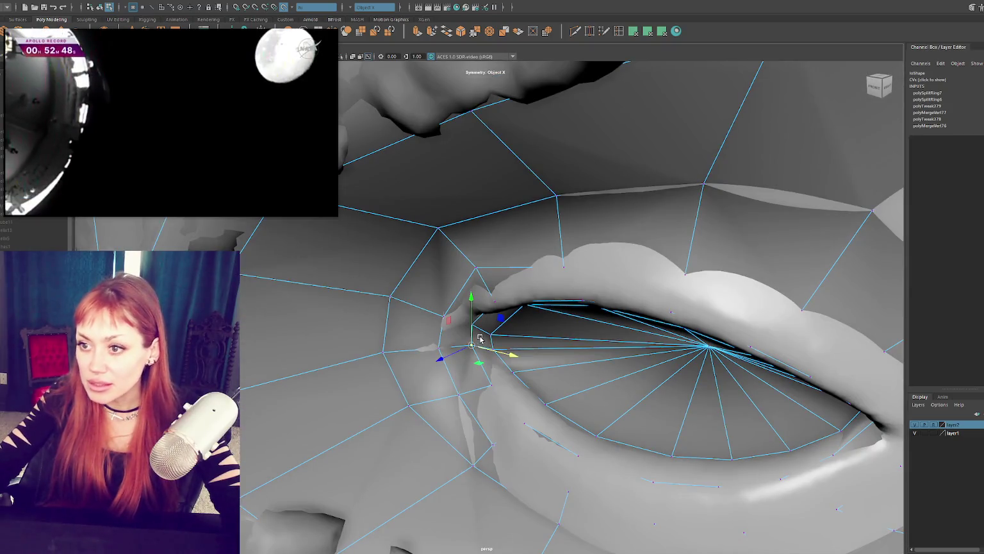
{"action": "left_click_drag", "start_coordinate": [480, 338], "coordinate": [497, 331], "text": "alt"}
{"action": "right_click_drag", "start_coordinate": [496, 331], "coordinate": [555, 446], "text": "alt"}
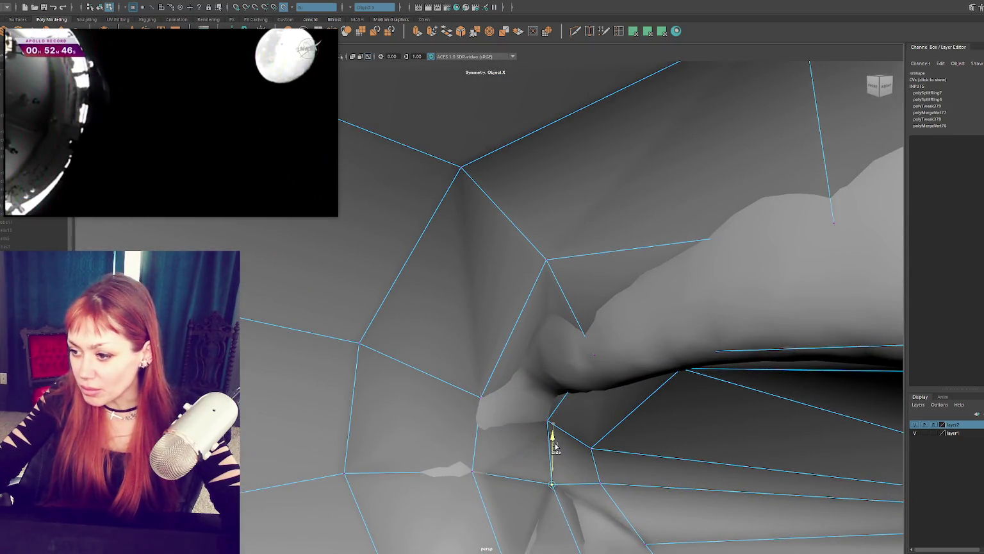
{"action": "left_click_drag", "start_coordinate": [555, 447], "coordinate": [571, 456], "text": "alt"}
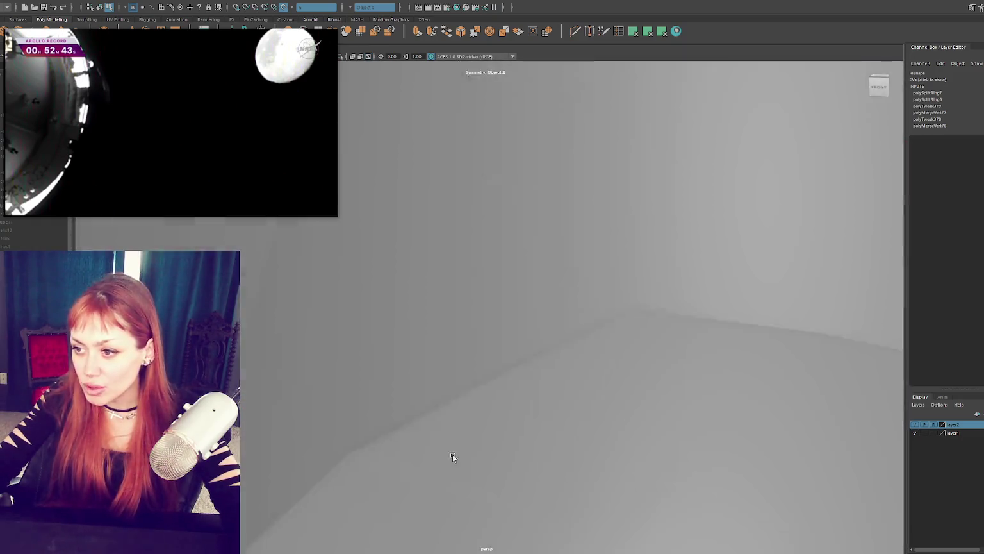
{"action": "right_click_drag", "start_coordinate": [431, 462], "coordinate": [440, 457], "text": "alt"}
{"action": "mouse_move", "coordinate": [440, 457]}
{"action": "left_mouse_down", "text": "alt"}
{"action": "mouse_move", "coordinate": [537, 381]}
{"action": "mouse_move", "coordinate": [560, 322]}
{"action": "left_mouse_up", "text": "alt"}
Snap an inner-corner vertex onto its neighbour and move the vertex above the upper lid vertically
{"action": "left_click", "coordinate": [534, 377]}
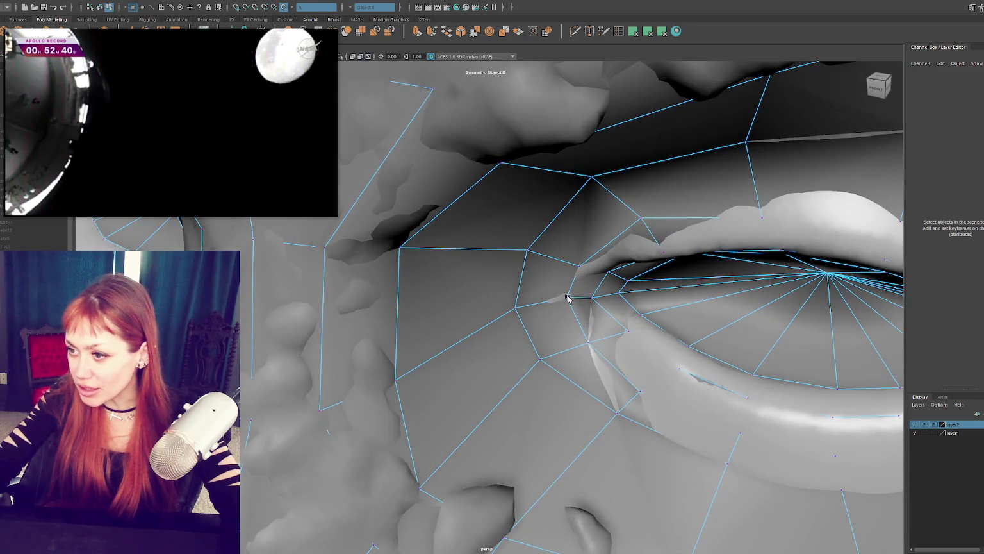
{"action": "left_click", "coordinate": [561, 301]}
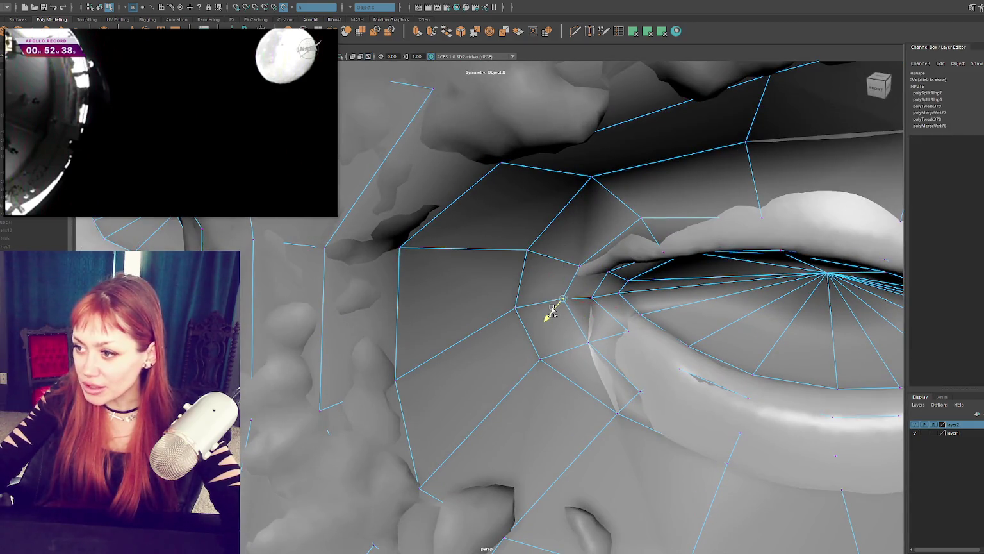
{"action": "mouse_move", "coordinate": [527, 250]}
{"action": "left_mouse_down"}
{"action": "mouse_move", "coordinate": [561, 231]}
{"action": "mouse_move", "coordinate": [530, 287]}
{"action": "left_mouse_up"}
{"action": "left_click", "coordinate": [524, 259]}
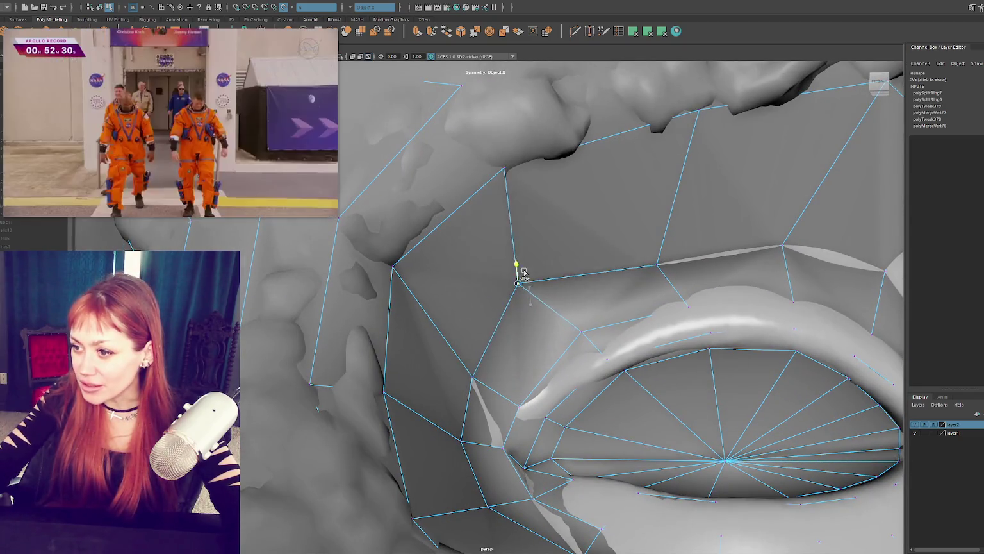
{"action": "left_click", "coordinate": [524, 274]}
{"action": "mouse_move", "coordinate": [525, 274]}
{"action": "left_mouse_down", "text": "alt"}
{"action": "mouse_move", "coordinate": [525, 305]}
{"action": "mouse_move", "coordinate": [534, 290]}
{"action": "mouse_move", "coordinate": [484, 277]}
{"action": "left_mouse_up", "text": "alt"}
{"action": "scroll", "coordinate": [519, 304], "scroll_direction": "down", "scroll_amount": 3}
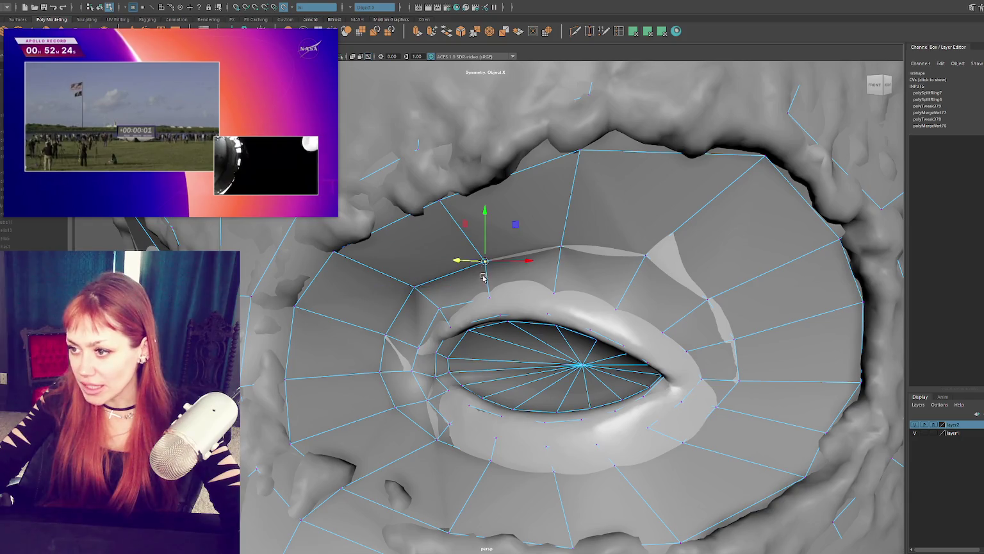
{"action": "mouse_move", "coordinate": [485, 224]}
{"action": "left_mouse_down"}
{"action": "mouse_move", "coordinate": [585, 263]}
{"action": "mouse_move", "coordinate": [488, 320]}
{"action": "left_mouse_up"}
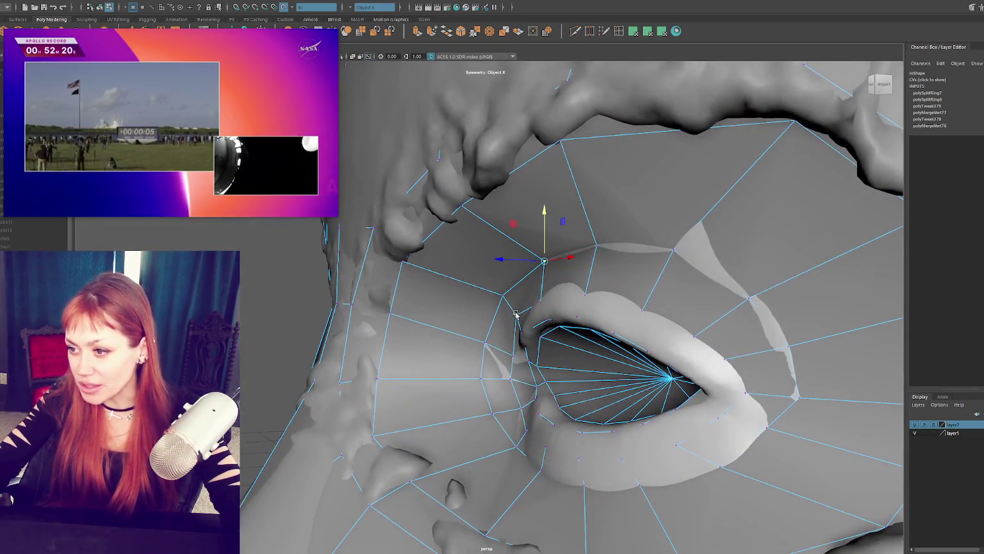
Slide two lower-lid vertices near the inner corner along their edges
{"action": "left_click", "coordinate": [487, 320]}
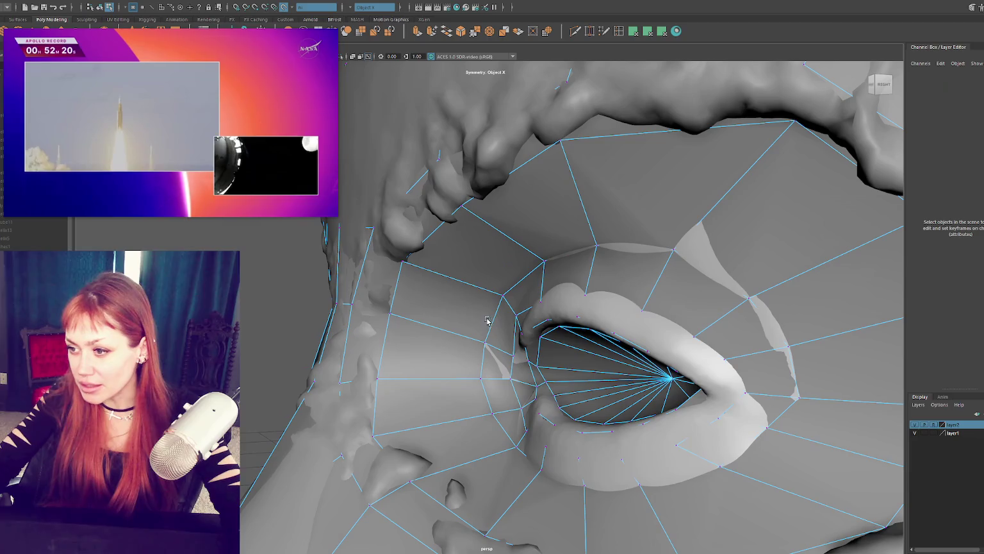
{"action": "left_click", "coordinate": [518, 316]}
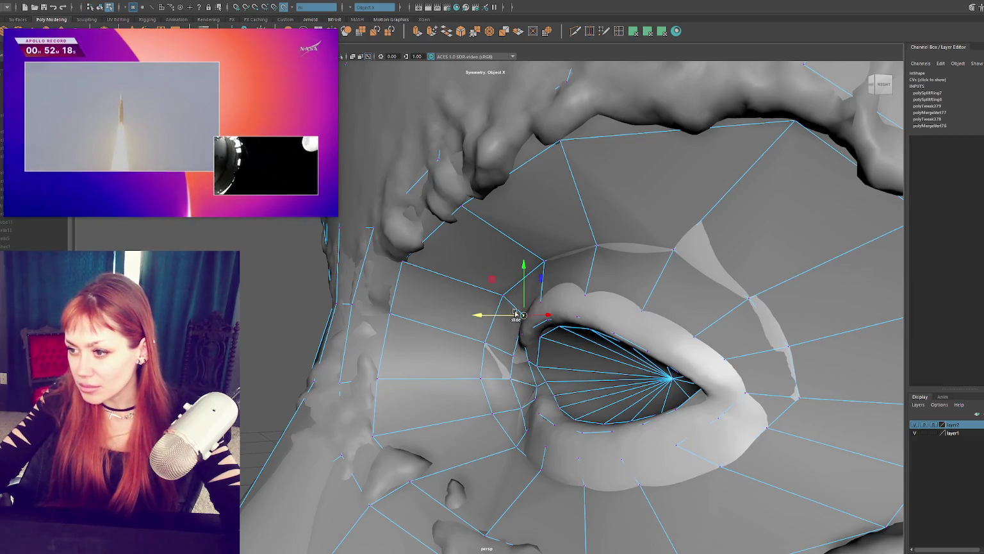
{"action": "left_click_drag", "start_coordinate": [504, 315], "coordinate": [517, 324], "text": "alt"}
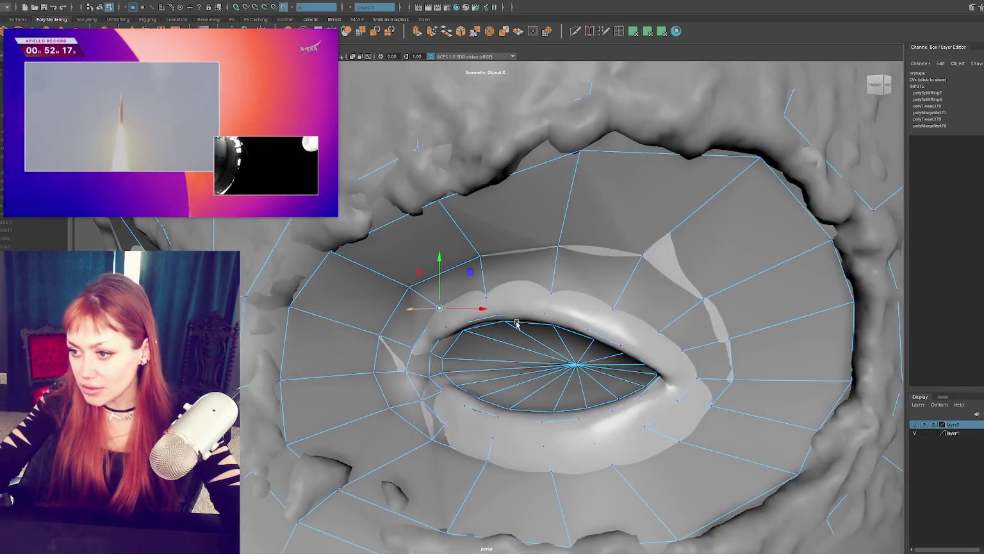
{"action": "left_click", "coordinate": [395, 377]}
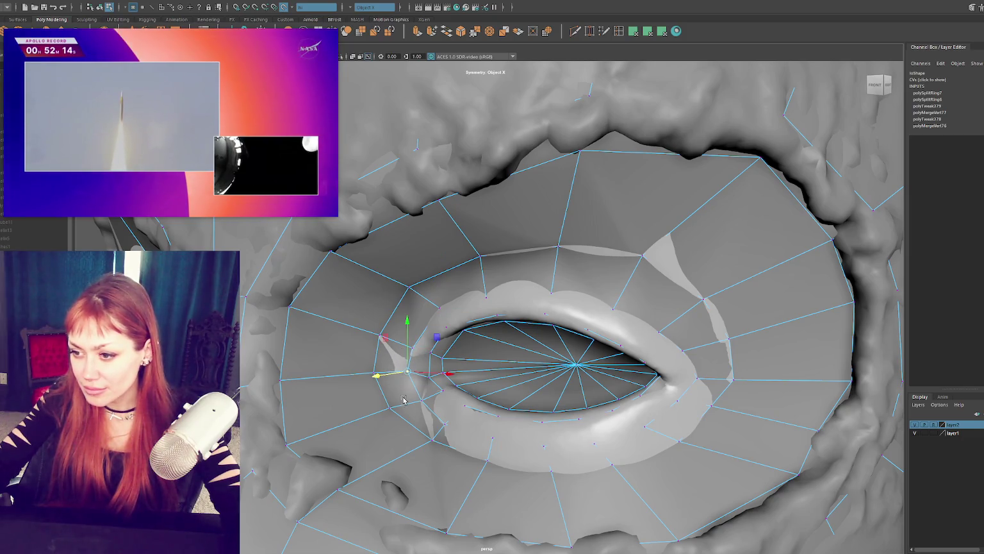
{"action": "mouse_move", "coordinate": [401, 411]}
{"action": "left_mouse_down", "text": "alt"}
{"action": "mouse_move", "coordinate": [446, 411]}
{"action": "mouse_move", "coordinate": [292, 424]}
{"action": "mouse_move", "coordinate": [339, 442]}
{"action": "mouse_move", "coordinate": [341, 462]}
{"action": "left_mouse_up", "text": "alt"}
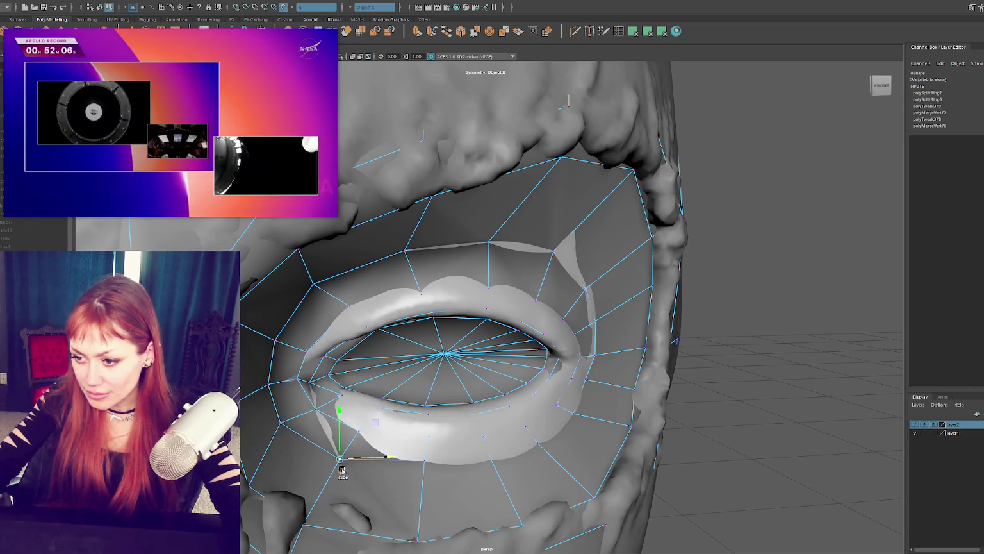
{"action": "left_click", "coordinate": [423, 460]}
{"action": "left_click_drag", "start_coordinate": [424, 463], "coordinate": [429, 484]}
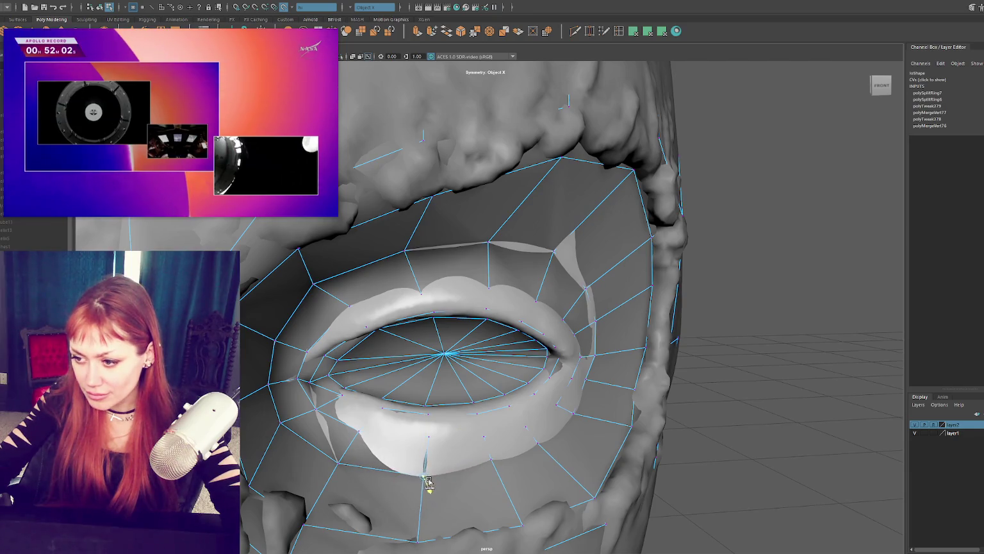
{"action": "left_click", "coordinate": [493, 459]}
{"action": "mouse_move", "coordinate": [501, 478]}
{"action": "left_mouse_down"}
{"action": "mouse_move", "coordinate": [485, 467]}
{"action": "mouse_move", "coordinate": [501, 461]}
{"action": "left_mouse_up"}
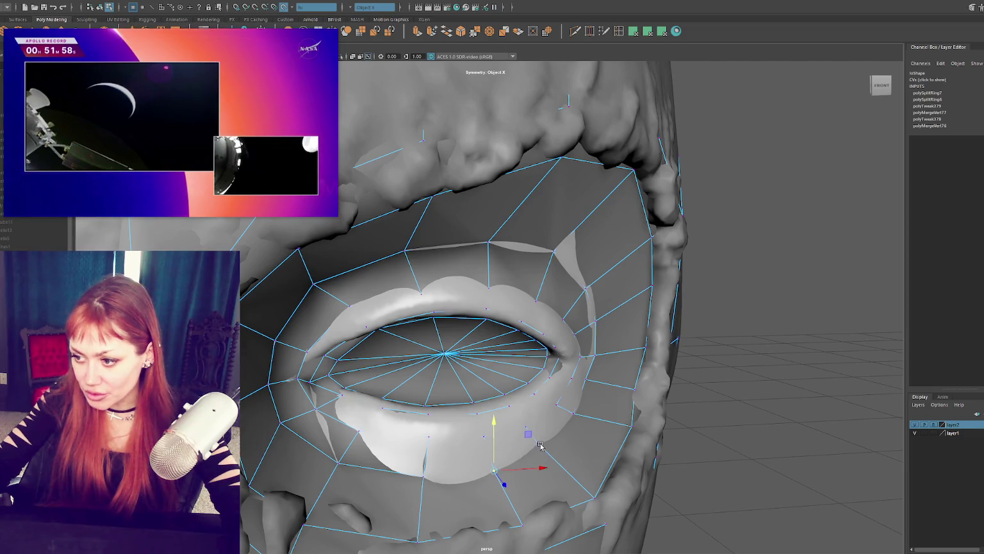
Slide the outer-corner vertices along their edges and orbit back to a front view of the eye
{"action": "left_click", "coordinate": [576, 413]}
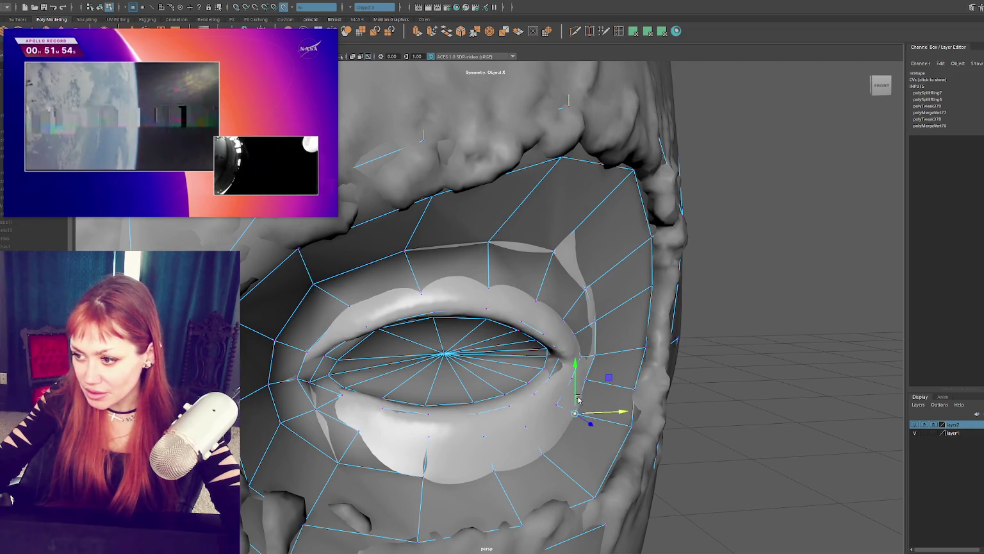
{"action": "middle_click_drag", "start_coordinate": [580, 398], "coordinate": [619, 379], "text": "shift"}
{"action": "left_click_drag", "start_coordinate": [593, 349], "coordinate": [691, 416], "text": "alt"}
{"action": "mouse_move", "coordinate": [691, 416]}
{"action": "middle_mouse_down", "text": "shift"}
{"action": "mouse_move", "coordinate": [708, 418]}
{"action": "mouse_move", "coordinate": [678, 418]}
{"action": "middle_mouse_up", "text": "shift"}
{"action": "left_click", "coordinate": [655, 456]}
{"action": "mouse_move", "coordinate": [657, 452]}
{"action": "middle_mouse_down", "text": "shift"}
{"action": "mouse_move", "coordinate": [664, 420]}
{"action": "mouse_move", "coordinate": [653, 383]}
{"action": "middle_mouse_up", "text": "shift"}
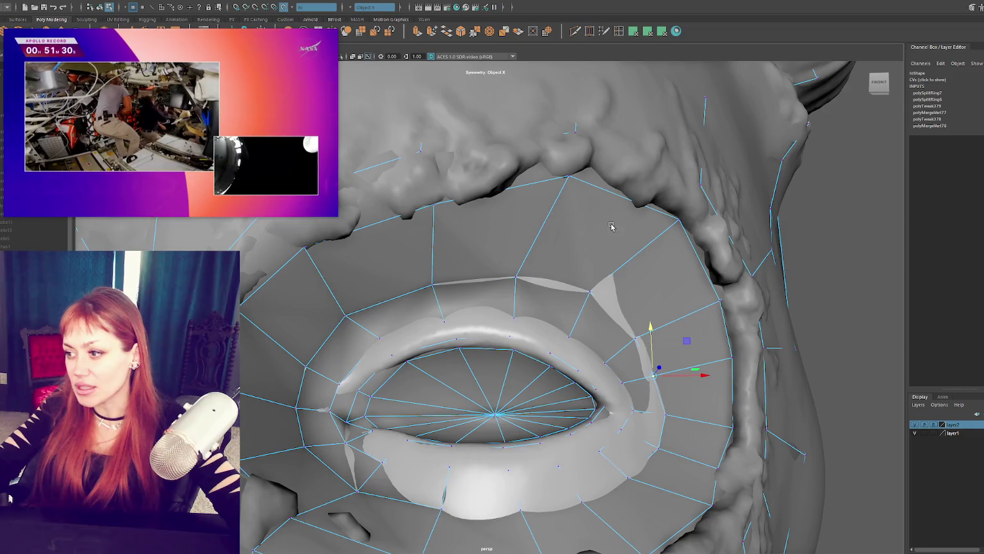
{"action": "scroll", "coordinate": [611, 225], "scroll_direction": "down", "scroll_amount": 3}
{"action": "mouse_move", "coordinate": [611, 226]}
{"action": "left_mouse_down", "text": "alt"}
{"action": "mouse_move", "coordinate": [574, 225]}
{"action": "mouse_move", "coordinate": [585, 240]}
{"action": "mouse_move", "coordinate": [670, 230]}
{"action": "mouse_move", "coordinate": [565, 266]}
{"action": "mouse_move", "coordinate": [555, 227]}
{"action": "mouse_move", "coordinate": [580, 202]}
{"action": "mouse_move", "coordinate": [556, 214]}
{"action": "left_mouse_up", "text": "alt"}
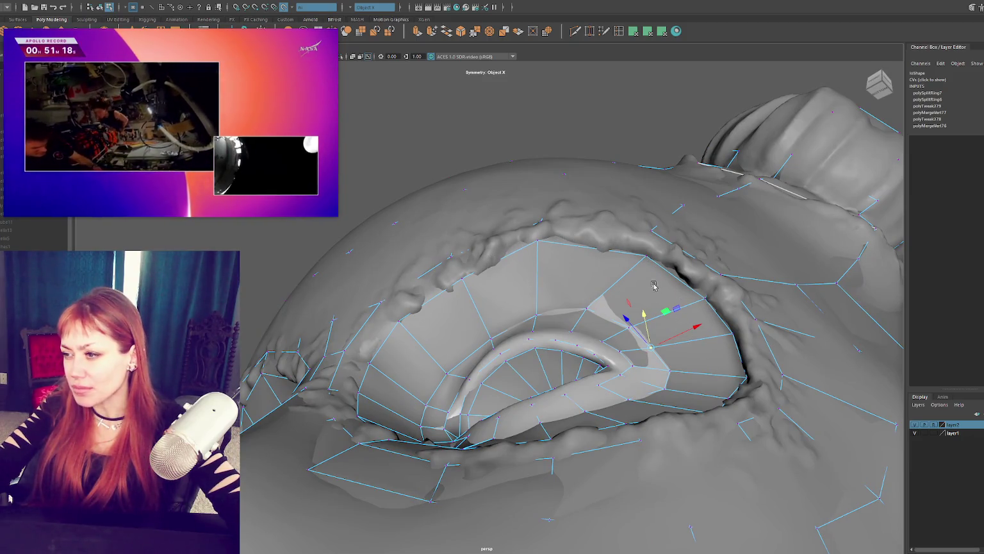
{"action": "left_click_drag", "start_coordinate": [666, 274], "coordinate": [670, 290], "text": "alt"}
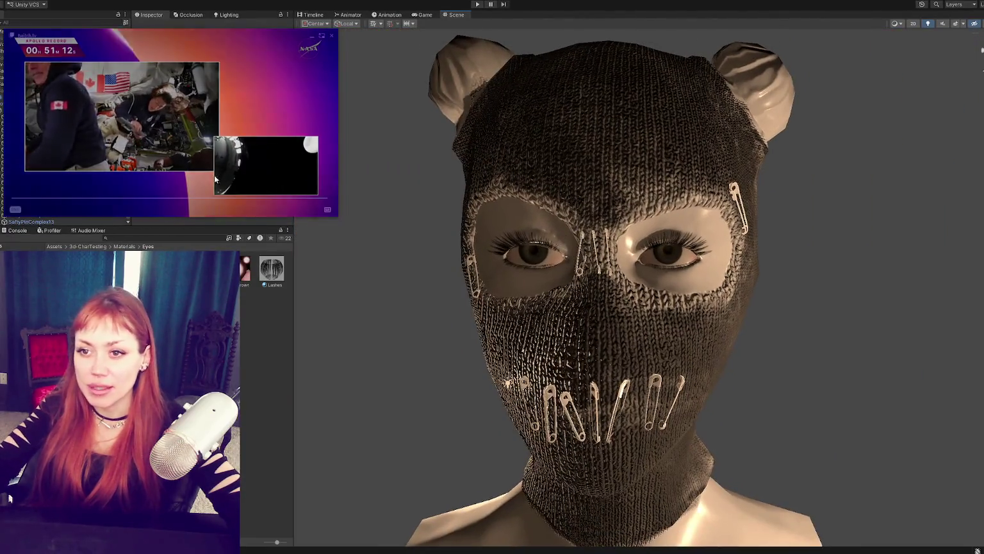
In Unity, select the bust and orbit around it to inspect the knit balaclava
{"action": "left_click", "coordinate": [4, 116]}
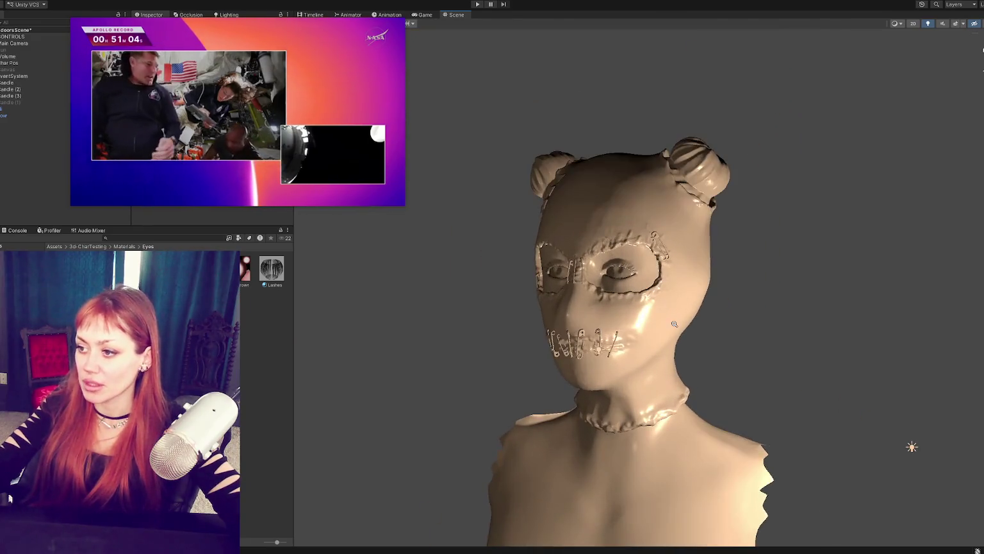
{"action": "left_click_drag", "start_coordinate": [790, 319], "coordinate": [209, 219], "text": "alt"}
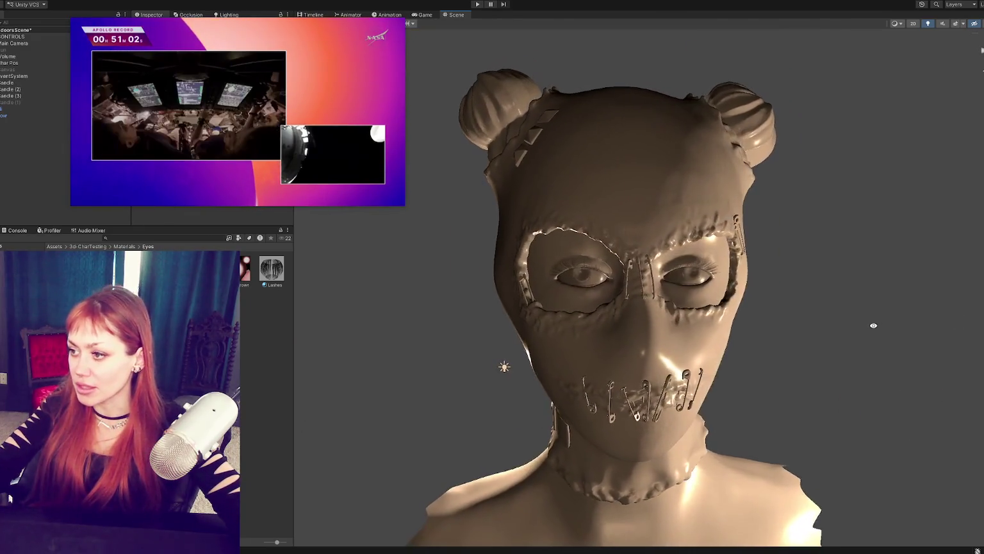
{"action": "left_click", "coordinate": [27, 114]}
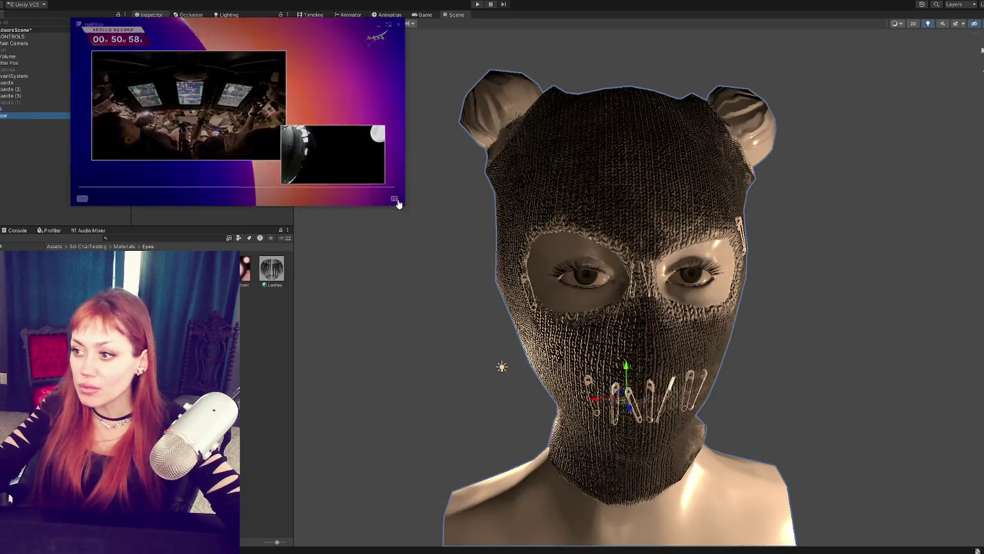
{"action": "left_click", "coordinate": [673, 243]}
{"action": "left_click_drag", "start_coordinate": [808, 269], "coordinate": [846, 247], "text": "alt"}
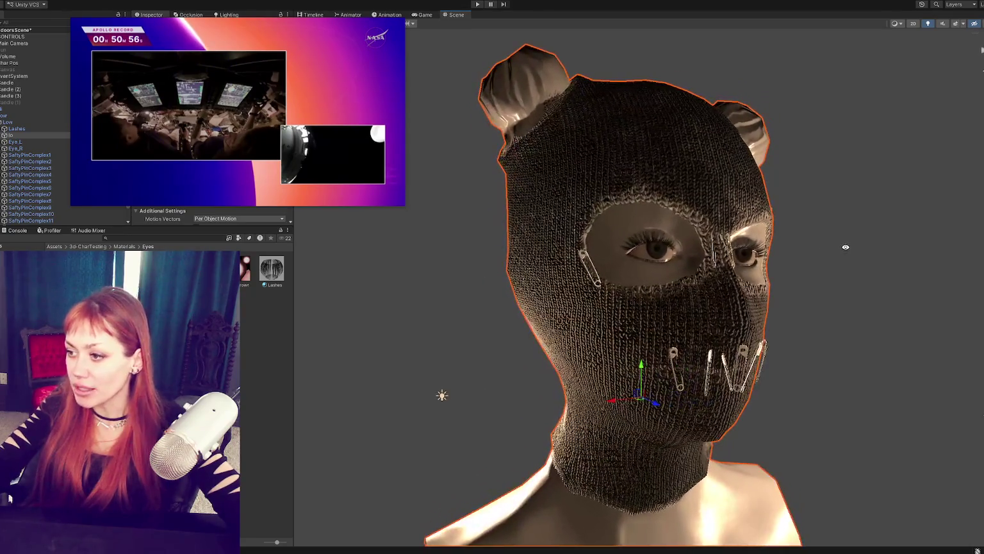
{"action": "right_click_drag", "start_coordinate": [734, 327], "coordinate": [808, 313], "text": "alt"}
{"action": "mouse_move", "coordinate": [808, 314]}
{"action": "left_mouse_down", "text": "alt"}
{"action": "mouse_move", "coordinate": [729, 328]}
{"action": "mouse_move", "coordinate": [757, 327]}
{"action": "left_mouse_up", "text": "alt"}
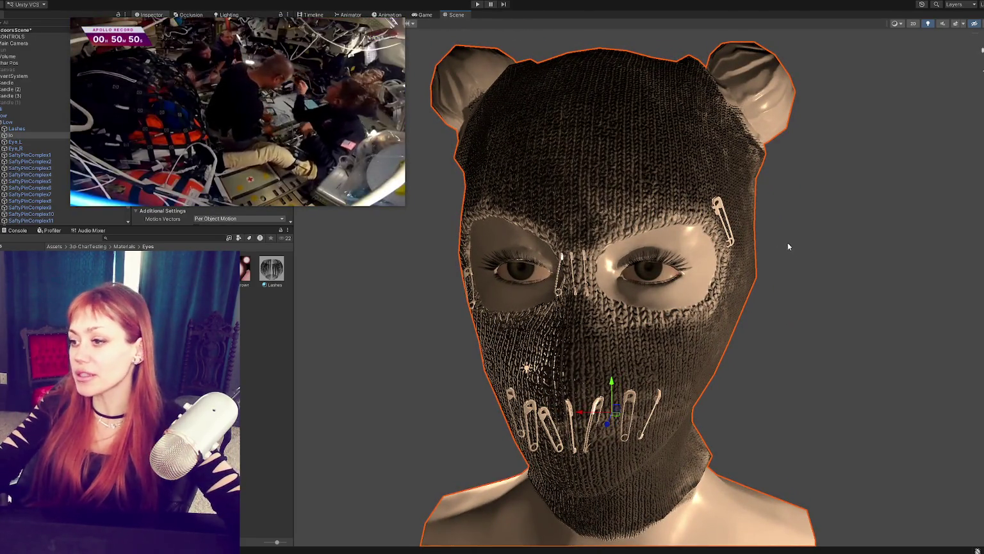
{"action": "mouse_move", "coordinate": [788, 242]}
{"action": "left_mouse_down", "text": "alt"}
{"action": "mouse_move", "coordinate": [820, 225]}
{"action": "mouse_move", "coordinate": [799, 229]}
{"action": "mouse_move", "coordinate": [842, 217]}
{"action": "mouse_move", "coordinate": [713, 219]}
{"action": "left_mouse_up", "text": "alt"}
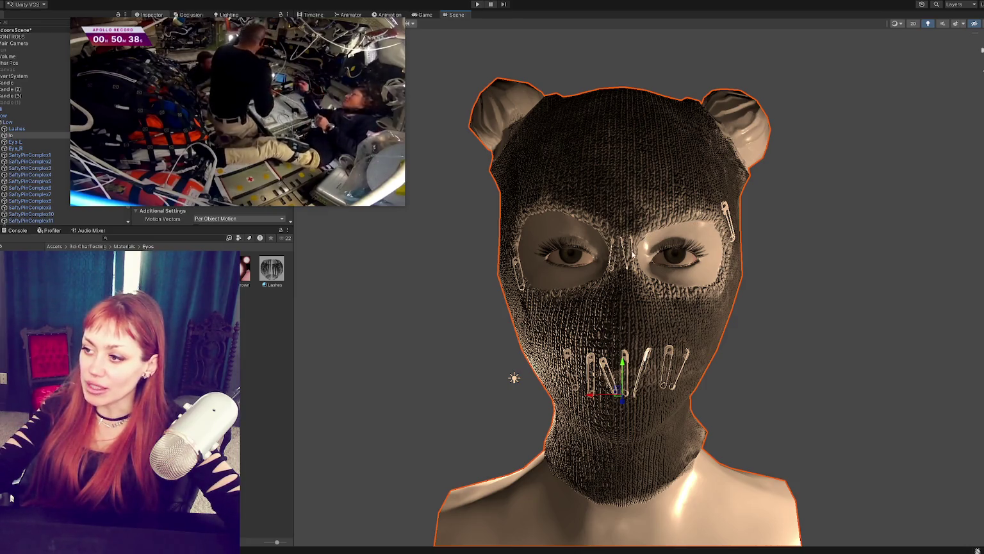
Zoom in close on the eyes to inspect the lashes and safety pins from several angles
{"action": "left_click_drag", "start_coordinate": [790, 269], "coordinate": [627, 496], "text": "alt"}
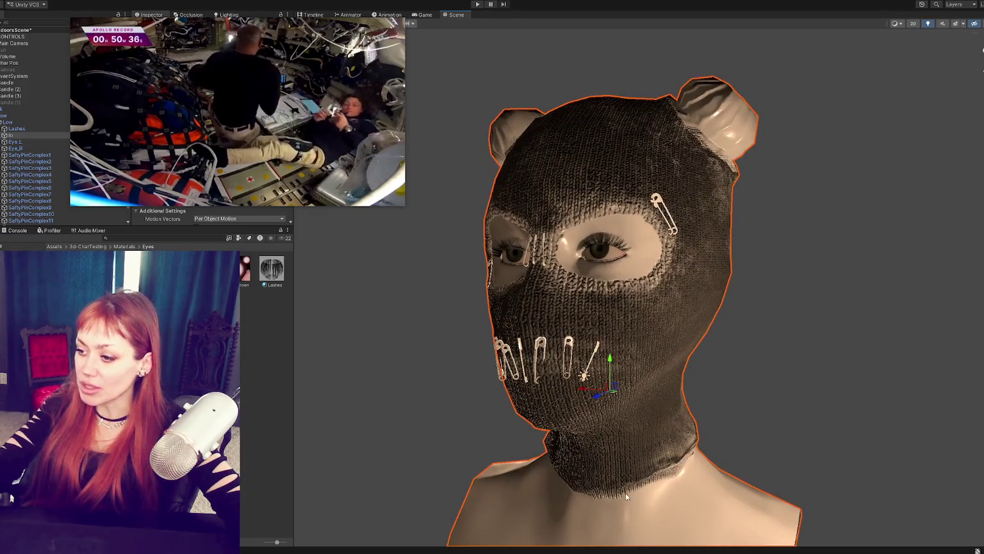
{"action": "left_click_drag", "start_coordinate": [692, 456], "coordinate": [703, 94], "text": "alt"}
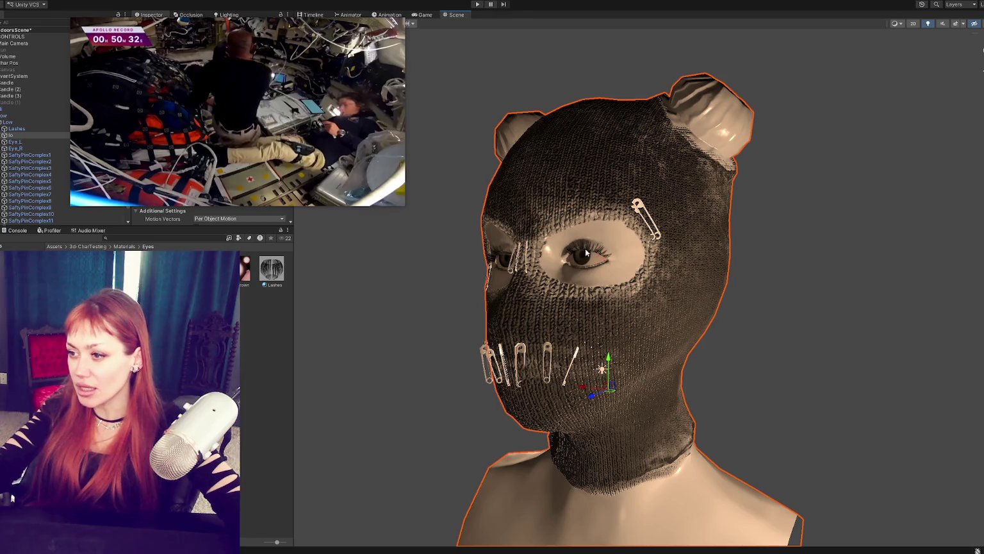
{"action": "scroll", "coordinate": [586, 254], "scroll_direction": "up", "scroll_amount": 2}
{"action": "scroll", "coordinate": [587, 257], "scroll_direction": "up", "scroll_amount": 3}
{"action": "scroll", "coordinate": [590, 263], "scroll_direction": "up", "scroll_amount": 2}
{"action": "scroll", "coordinate": [591, 266], "scroll_direction": "up", "scroll_amount": 2}
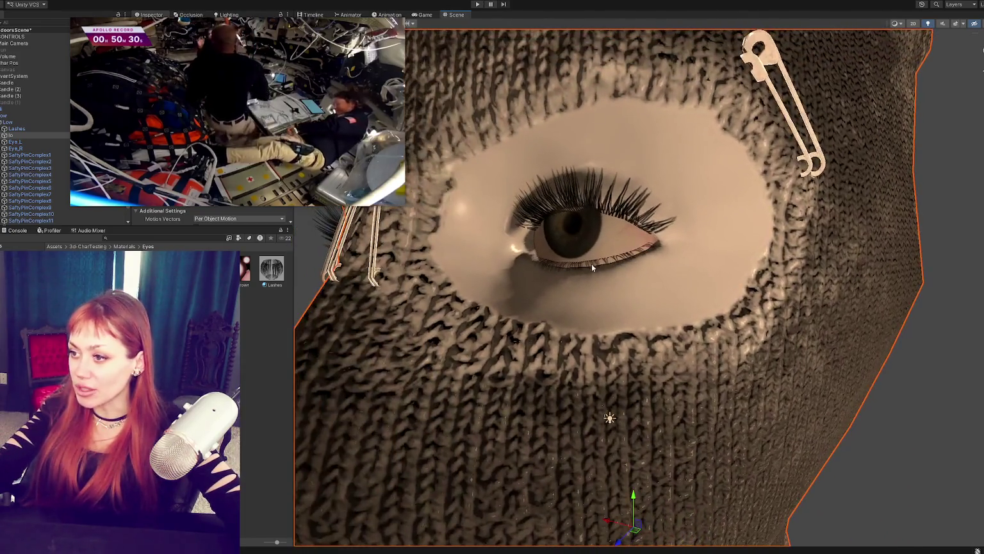
{"action": "scroll", "coordinate": [592, 264], "scroll_direction": "up", "scroll_amount": 3}
{"action": "left_click_drag", "start_coordinate": [695, 254], "coordinate": [725, 261], "text": "alt"}
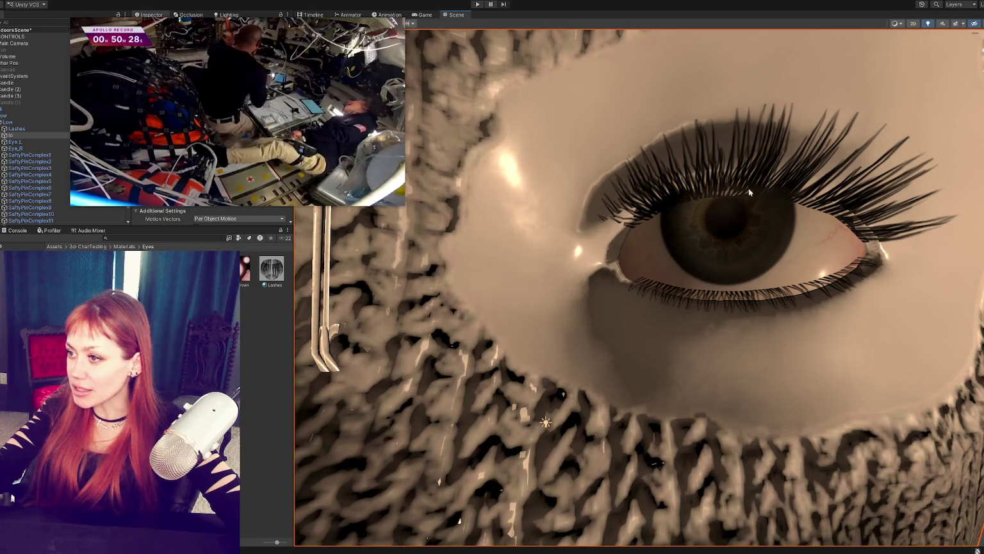
{"action": "scroll", "coordinate": [618, 260], "scroll_direction": "down", "scroll_amount": 2}
{"action": "mouse_move", "coordinate": [545, 276]}
{"action": "left_mouse_down", "text": "alt"}
{"action": "mouse_move", "coordinate": [456, 293]}
{"action": "mouse_move", "coordinate": [578, 286]}
{"action": "left_mouse_up", "text": "alt"}
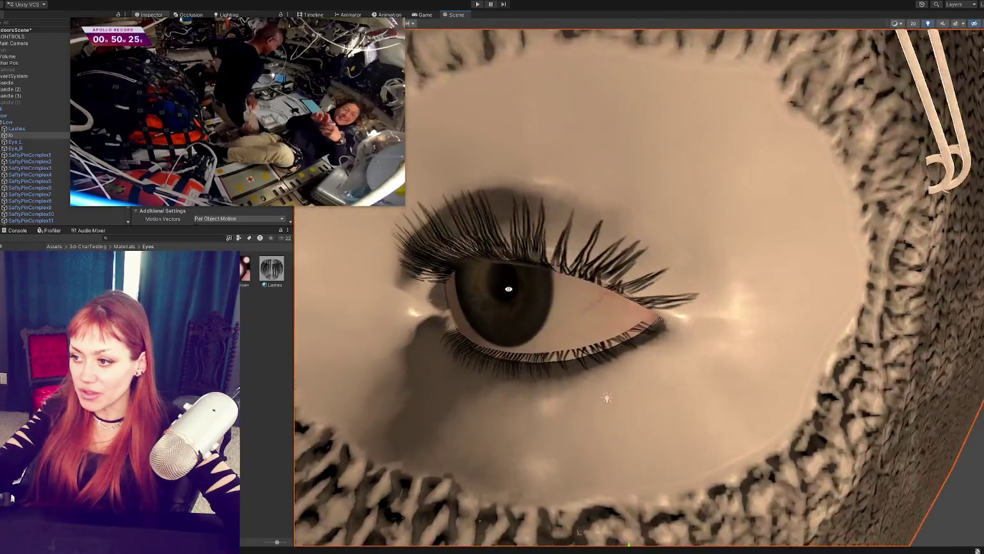
{"action": "scroll", "coordinate": [578, 287], "scroll_direction": "down", "scroll_amount": 10}
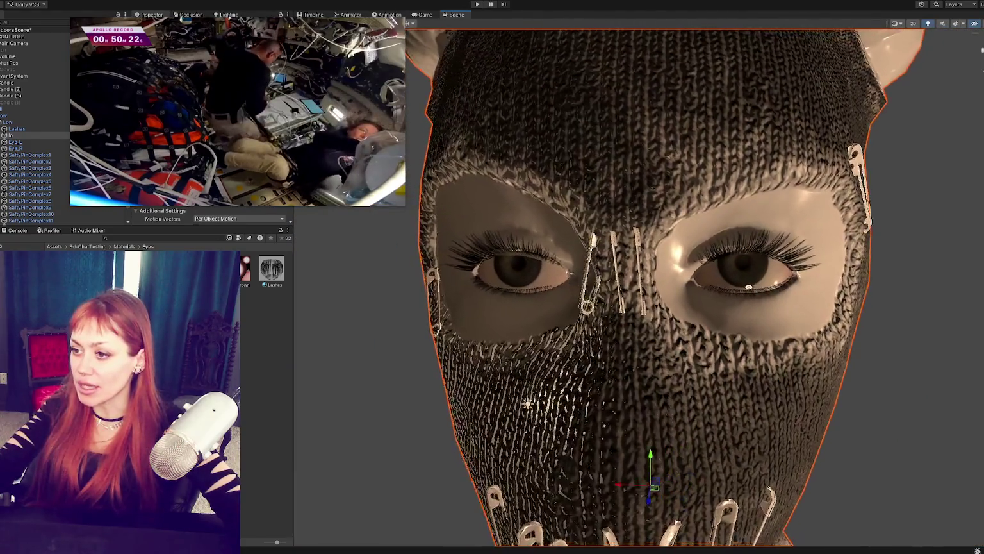
{"action": "scroll", "coordinate": [704, 282], "scroll_direction": "up", "scroll_amount": 3}
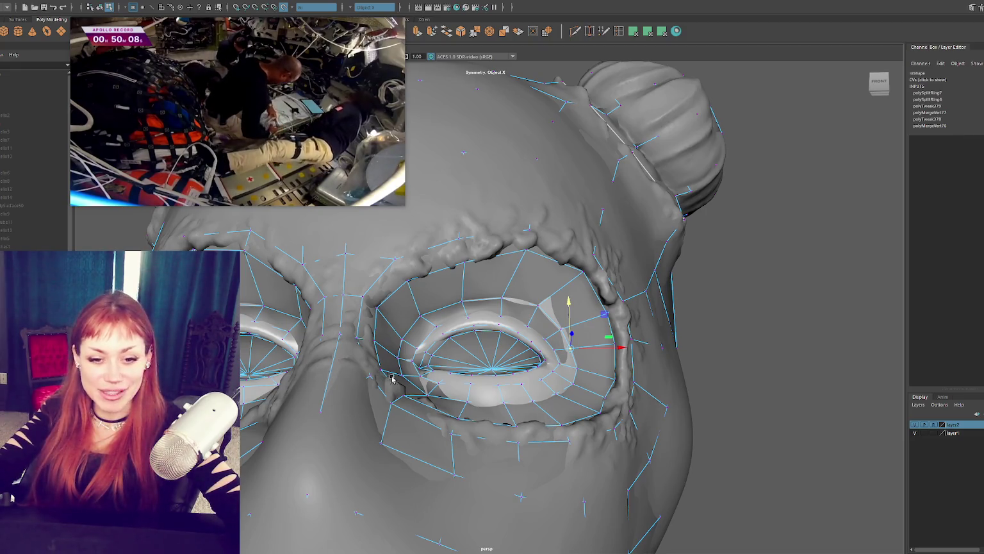
Zoom in on the eye and unhide the Lashes object with Ctrl+Shift+H over the upper lid
{"action": "left_click_drag", "start_coordinate": [392, 378], "coordinate": [424, 352], "text": "alt"}
{"action": "scroll", "coordinate": [414, 359], "scroll_direction": "up", "scroll_amount": 2}
{"action": "scroll", "coordinate": [571, 334], "scroll_direction": "up", "scroll_amount": 3}
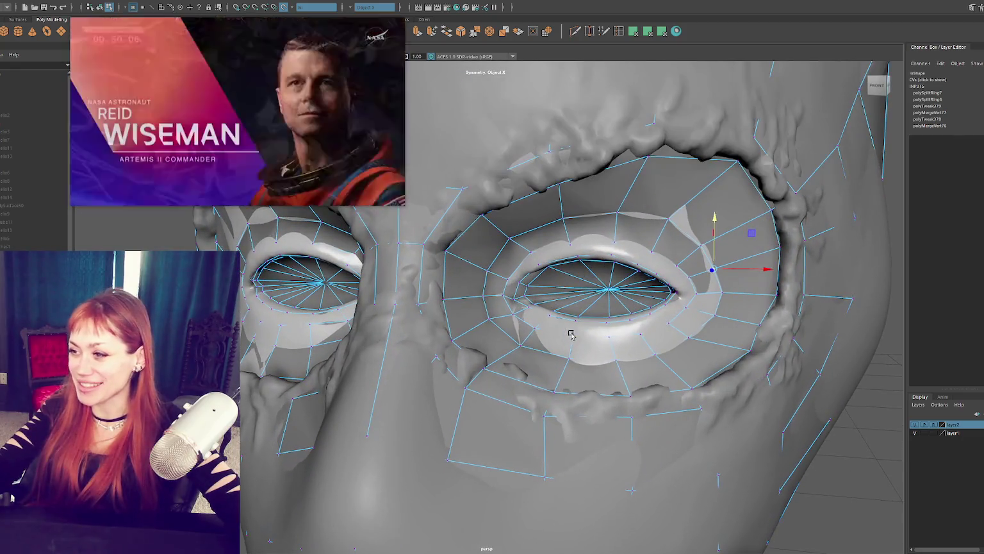
{"action": "scroll", "coordinate": [571, 335], "scroll_direction": "up", "scroll_amount": 2}
{"action": "scroll", "coordinate": [564, 321], "scroll_direction": "up", "scroll_amount": 2}
{"action": "scroll", "coordinate": [545, 301], "scroll_direction": "up", "scroll_amount": 2}
{"action": "right_click", "coordinate": [528, 282]}
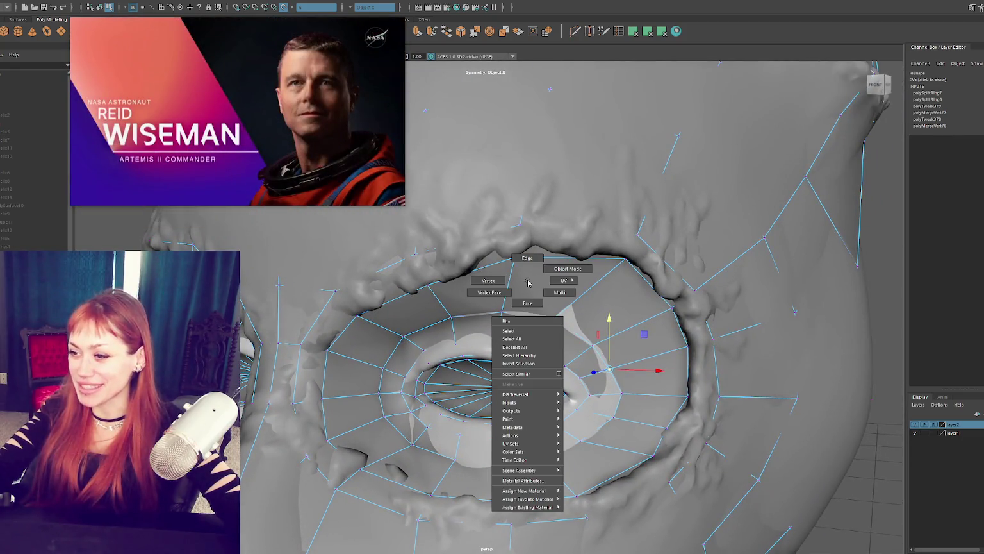
{"action": "scroll", "coordinate": [529, 282], "scroll_direction": "up", "scroll_amount": 1}
{"action": "scroll", "coordinate": [527, 321], "scroll_direction": "up", "scroll_amount": 1}
{"action": "scroll", "coordinate": [538, 337], "scroll_direction": "up", "scroll_amount": 2}
{"action": "scroll", "coordinate": [538, 338], "scroll_direction": "up", "scroll_amount": 2}
{"action": "left_click_drag", "start_coordinate": [537, 341], "coordinate": [571, 340], "text": "alt"}
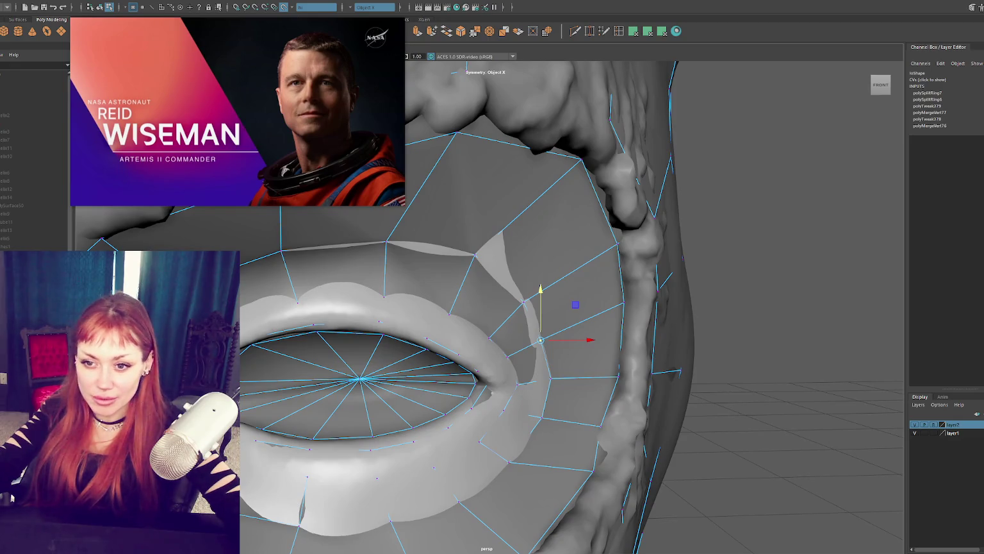
{"action": "key", "text": "ctrl+shift+h"}
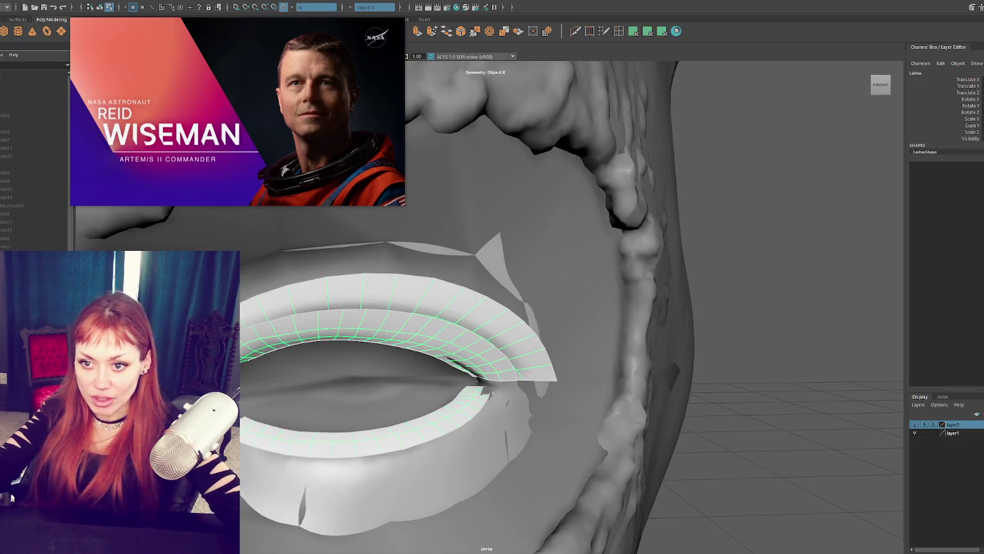
{"action": "mouse_move", "coordinate": [359, 346]}
{"action": "left_mouse_down", "text": "alt"}
{"action": "mouse_move", "coordinate": [398, 352]}
{"action": "mouse_move", "coordinate": [457, 323]}
{"action": "left_mouse_up", "text": "alt"}
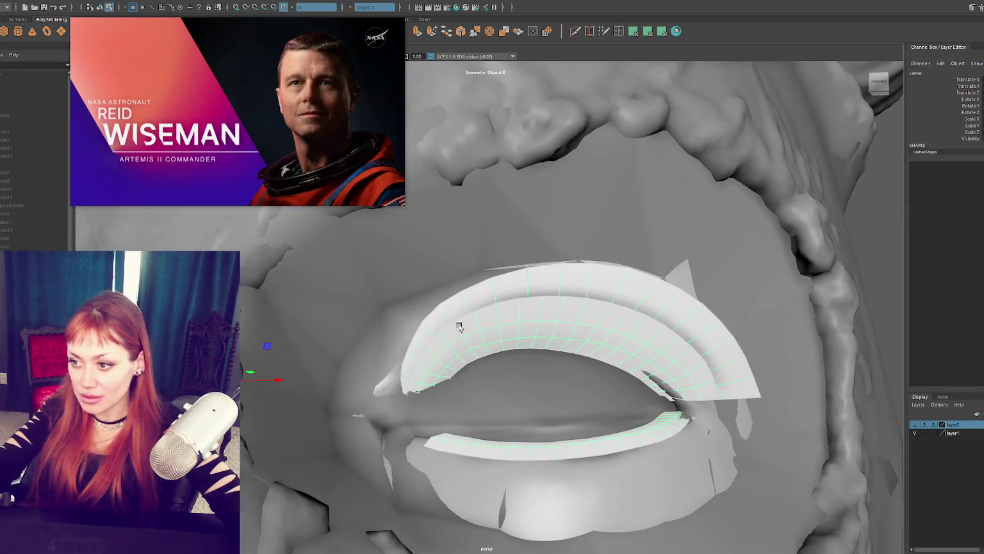
Inspect the lash strip's vertices in wireframe, then return to object mode with textured shading
{"action": "right_click", "coordinate": [566, 321]}
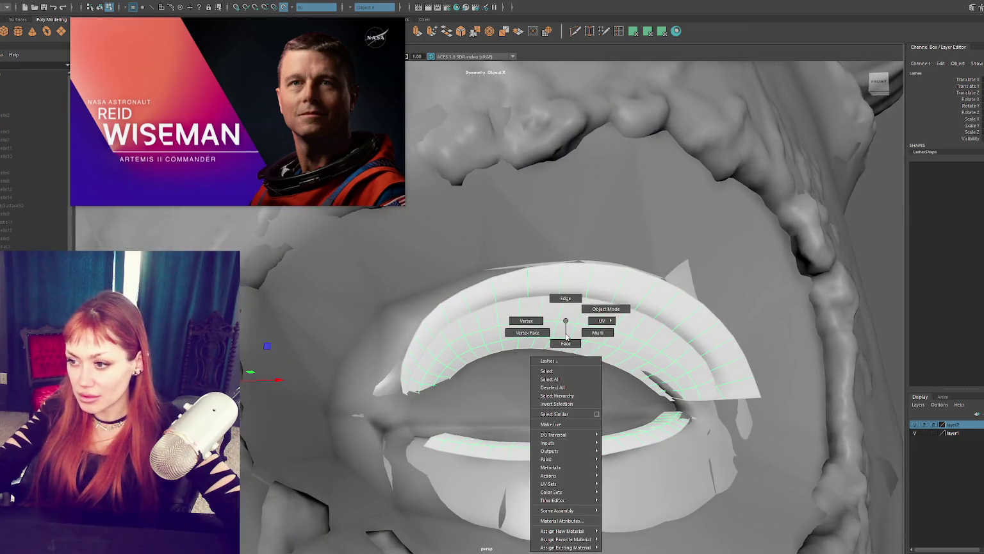
{"action": "left_click", "coordinate": [539, 322]}
{"action": "key", "text": "4"}
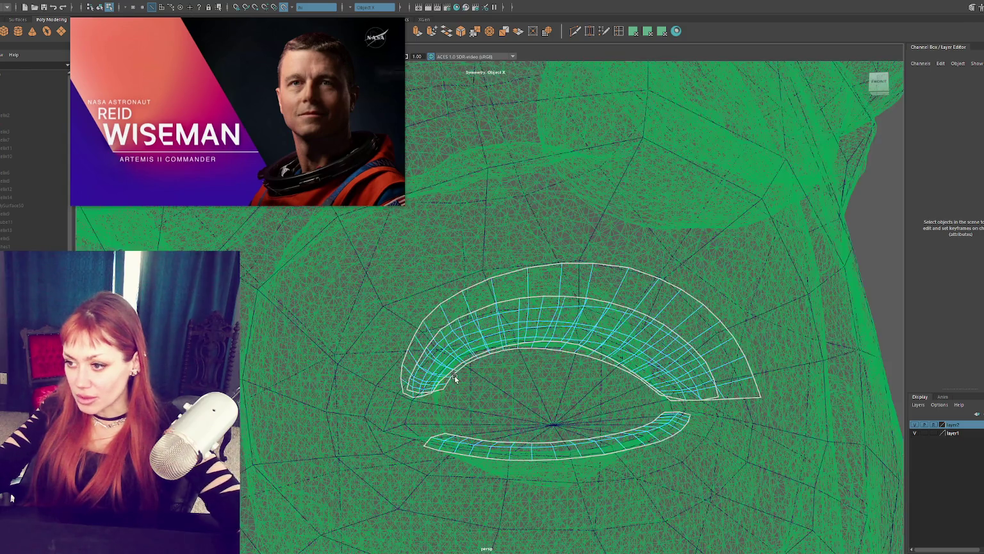
{"action": "left_click", "coordinate": [445, 386]}
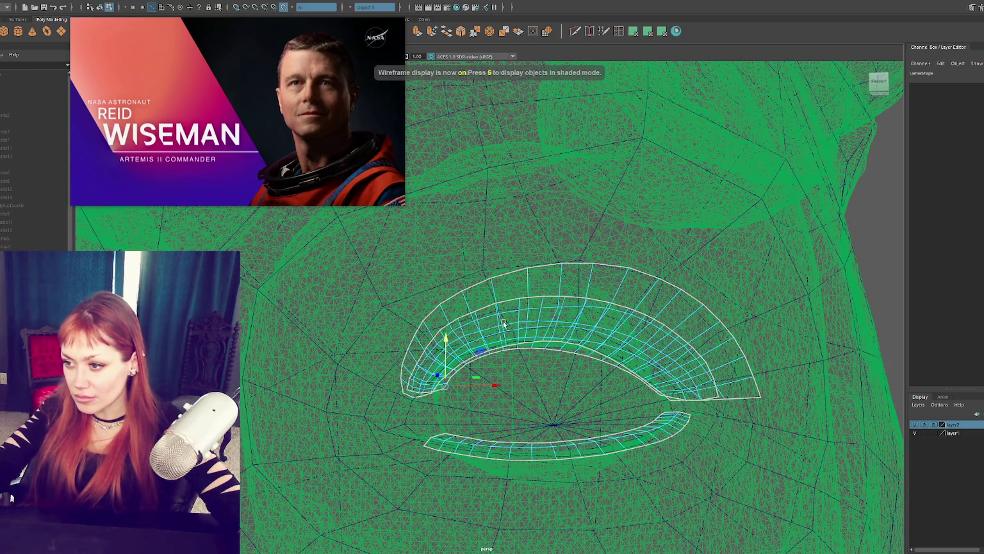
{"action": "key", "text": "F8"}
{"action": "key", "text": "6"}
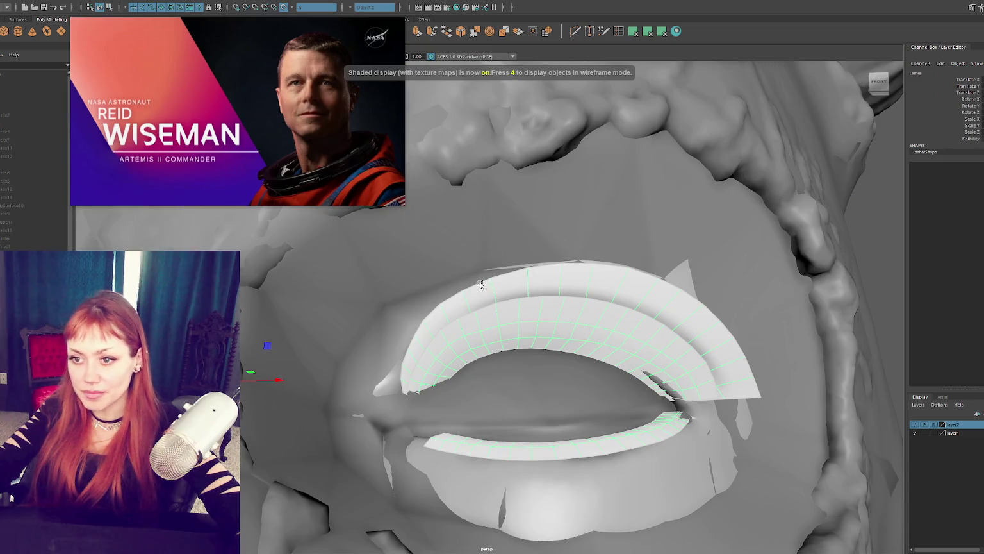
Isolate the lashes mesh and use Mesh > Separate to split it into pieces
{"action": "key", "text": "ctrl+1"}
{"action": "right_click", "coordinate": [577, 217]}
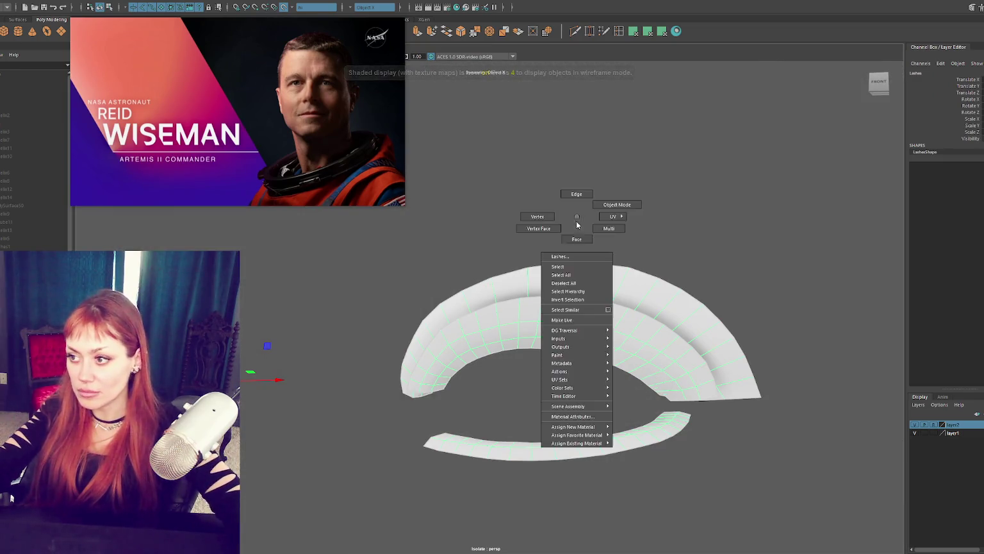
{"action": "left_click", "coordinate": [577, 239]}
{"action": "key", "text": "F8"}
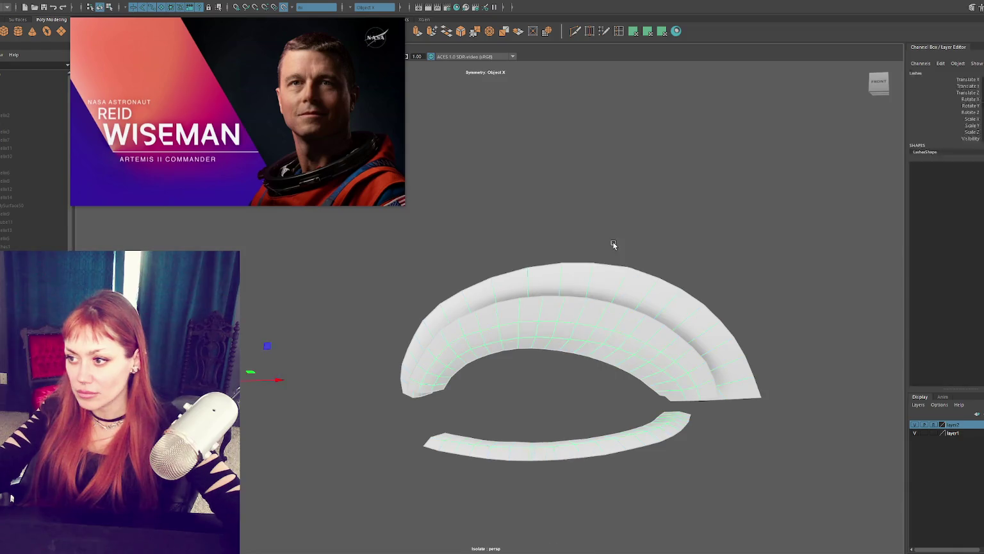
{"action": "left_click", "coordinate": [128, 3]}
{"action": "left_click", "coordinate": [131, 39]}
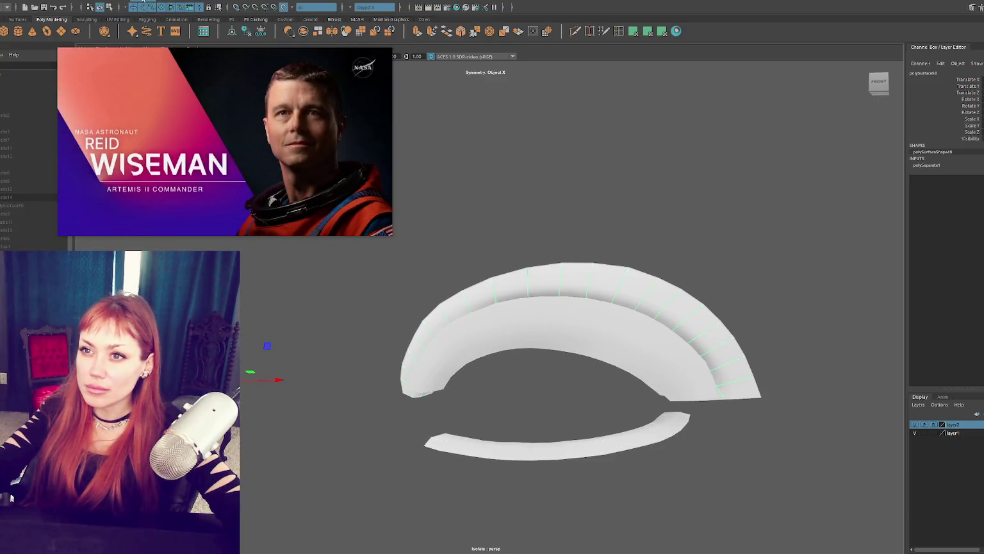
{"action": "left_click", "coordinate": [142, 1]}
{"action": "left_click", "coordinate": [214, 35]}
{"action": "left_click", "coordinate": [262, 30]}
Select the new upper arch piece and frame the view on it
{"action": "left_click", "coordinate": [565, 396]}
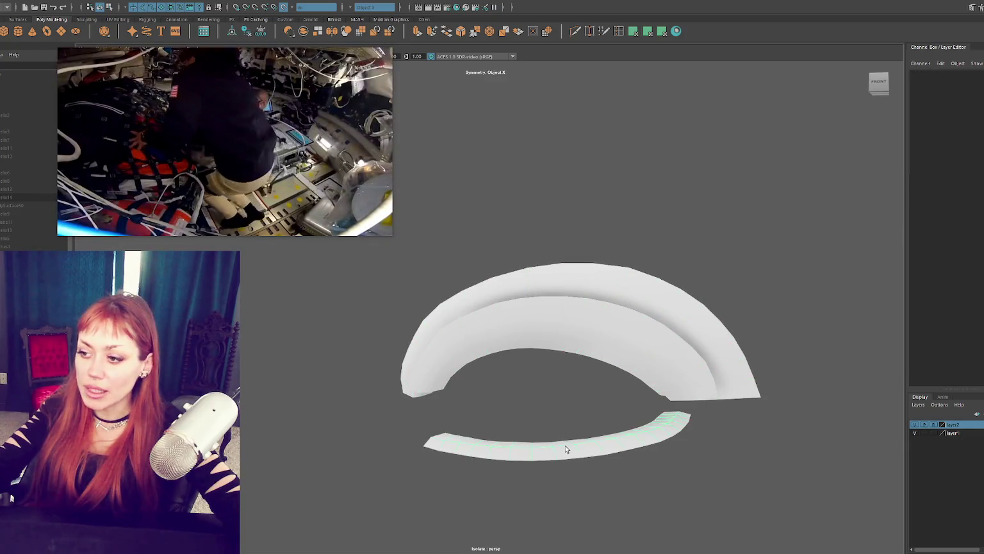
{"action": "scroll", "coordinate": [326, 371], "scroll_direction": "down", "scroll_amount": 5}
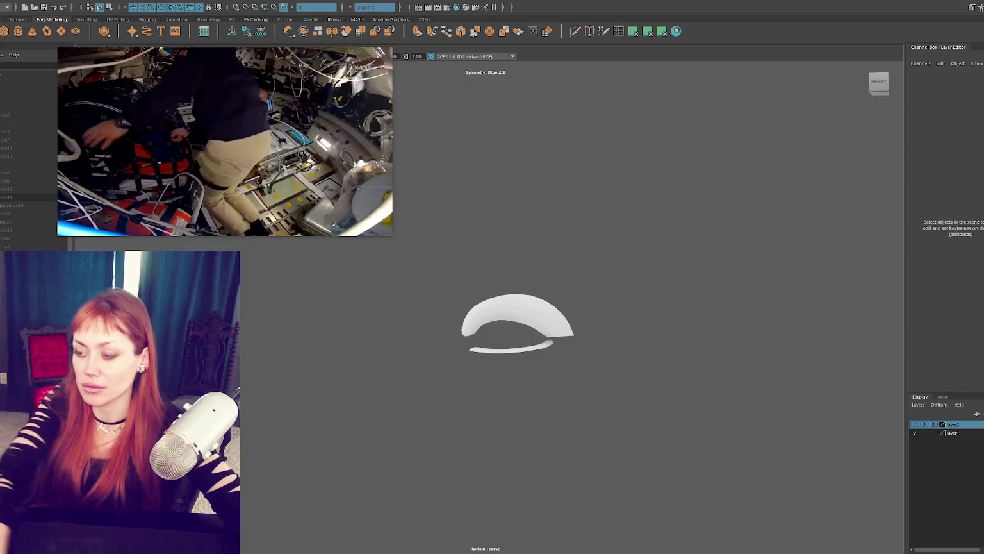
{"action": "scroll", "coordinate": [268, 397], "scroll_direction": "down", "scroll_amount": 2}
{"action": "left_click", "coordinate": [510, 315]}
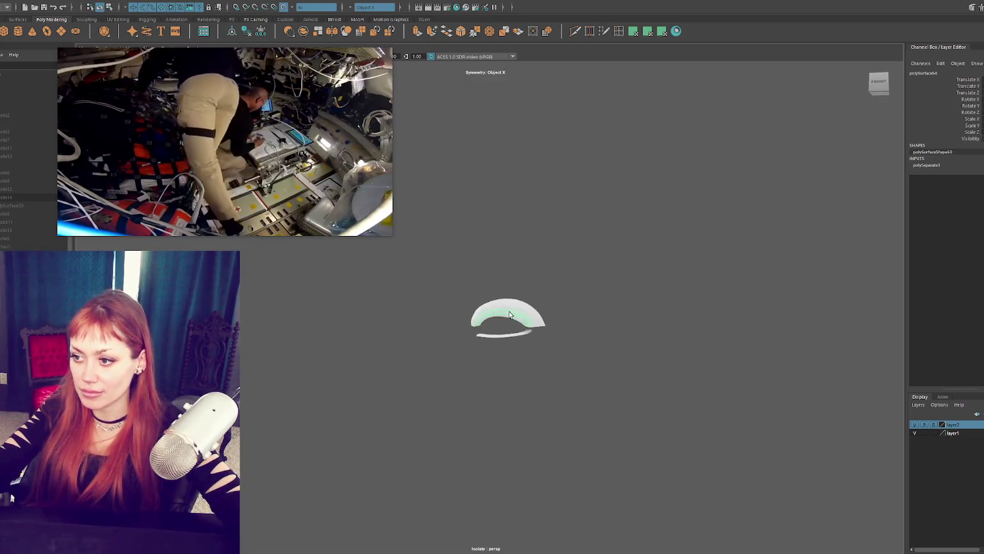
{"action": "key", "text": "f"}
{"action": "scroll", "coordinate": [540, 321], "scroll_direction": "down", "scroll_amount": 2}
{"action": "scroll", "coordinate": [540, 321], "scroll_direction": "down", "scroll_amount": 1}
{"action": "left_click_drag", "start_coordinate": [542, 327], "coordinate": [546, 323], "text": "alt"}
{"action": "right_click_drag", "start_coordinate": [546, 323], "coordinate": [554, 315], "text": "alt"}
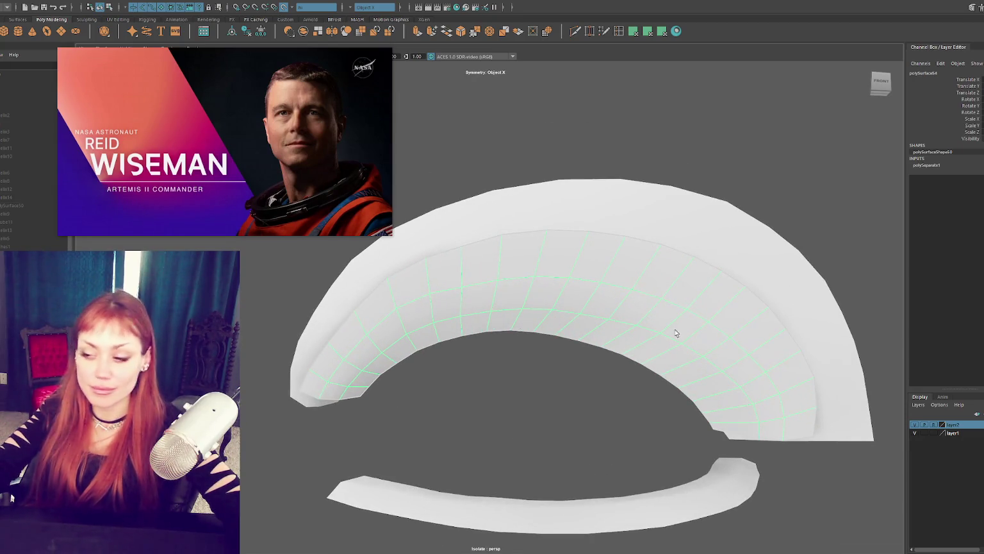
Exit isolation to bring the head back and view the arch in wireframe
{"action": "key", "text": "ctrl+1"}
{"action": "left_click_drag", "start_coordinate": [580, 322], "coordinate": [584, 305], "text": "alt"}
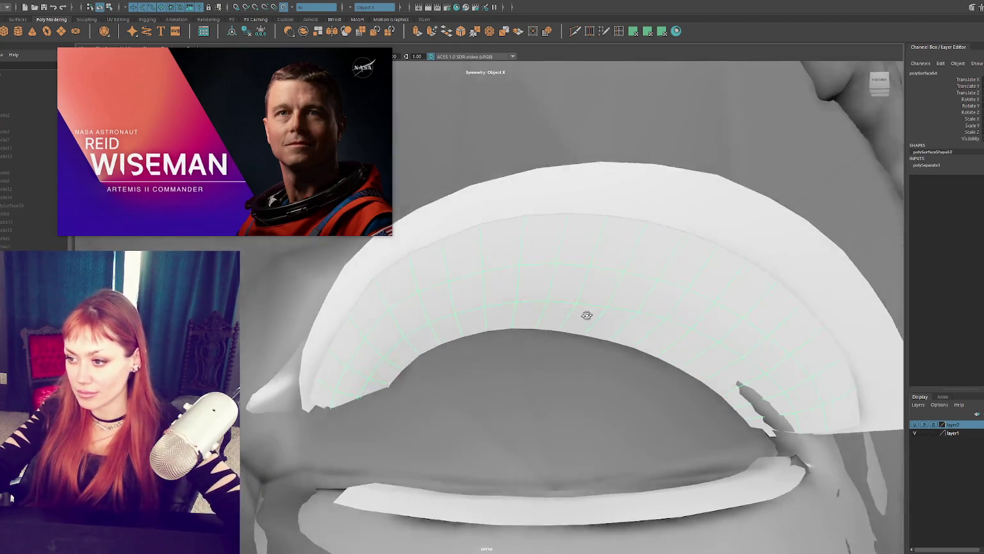
{"action": "key", "text": "4"}
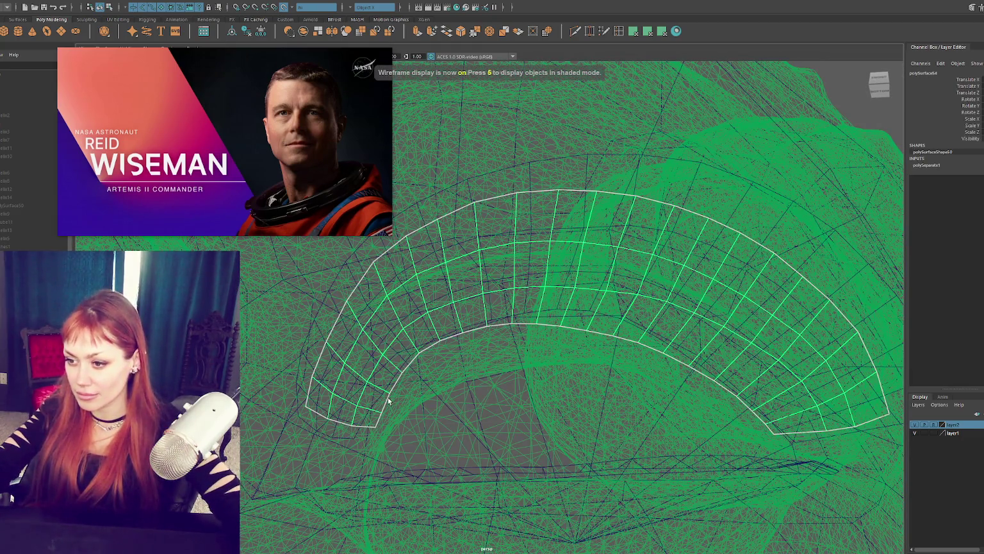
{"action": "right_click_drag", "start_coordinate": [388, 400], "coordinate": [359, 318]}
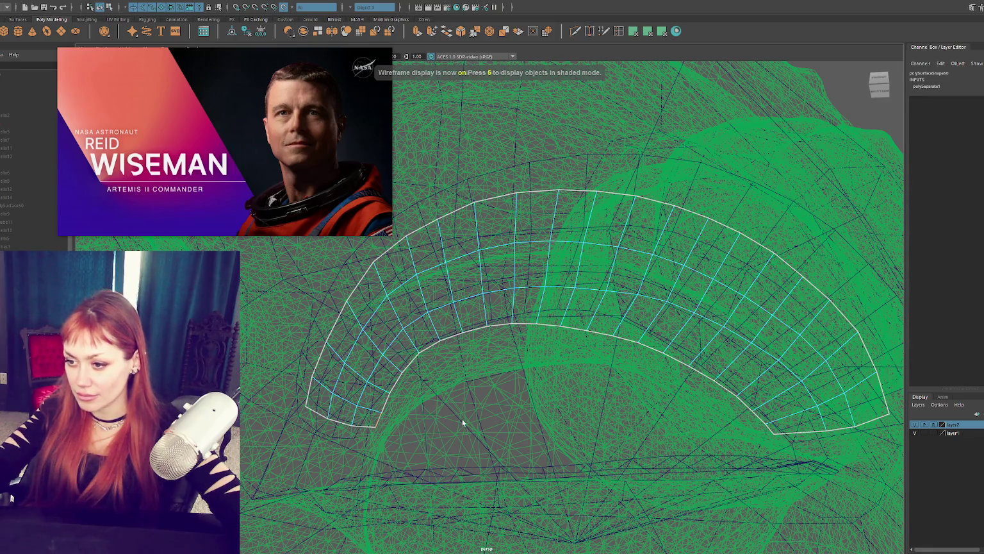
{"action": "key", "text": "5"}
{"action": "mouse_move", "coordinate": [740, 411]}
{"action": "left_mouse_down", "text": "alt"}
{"action": "mouse_move", "coordinate": [671, 368]}
{"action": "mouse_move", "coordinate": [657, 385]}
{"action": "mouse_move", "coordinate": [630, 382]}
{"action": "left_mouse_up", "text": "alt"}
{"action": "key", "text": "4"}
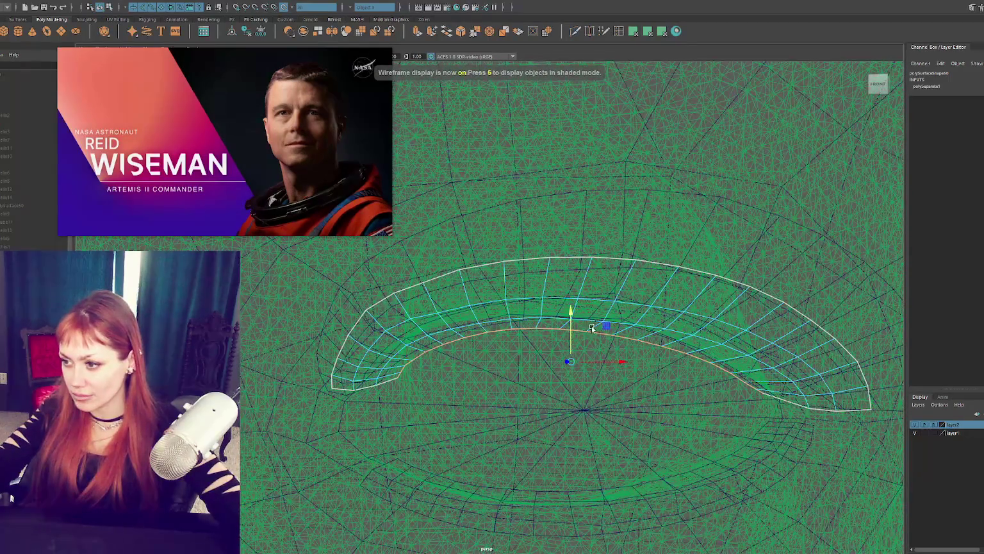
With Live Surface and Symmetry off, raise the arch's inner edge loop vertically
{"action": "left_click", "coordinate": [571, 335]}
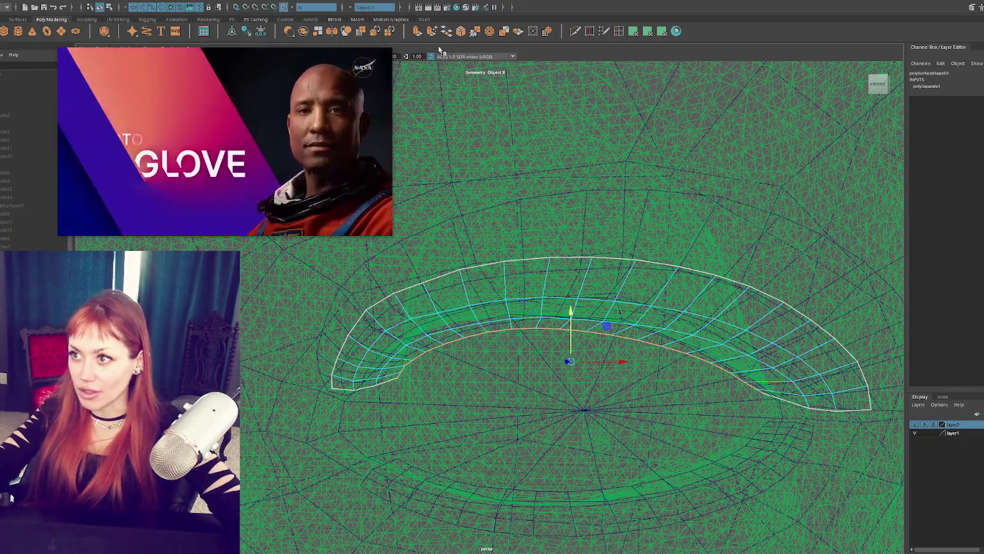
{"action": "left_click", "coordinate": [299, 8]}
{"action": "left_click", "coordinate": [372, 7]}
{"action": "left_click", "coordinate": [366, 16]}
{"action": "mouse_move", "coordinate": [577, 334]}
{"action": "left_mouse_down"}
{"action": "mouse_move", "coordinate": [581, 321]}
{"action": "mouse_move", "coordinate": [597, 318]}
{"action": "mouse_move", "coordinate": [577, 328]}
{"action": "mouse_move", "coordinate": [582, 321]}
{"action": "left_mouse_up"}
{"action": "key", "text": "5"}
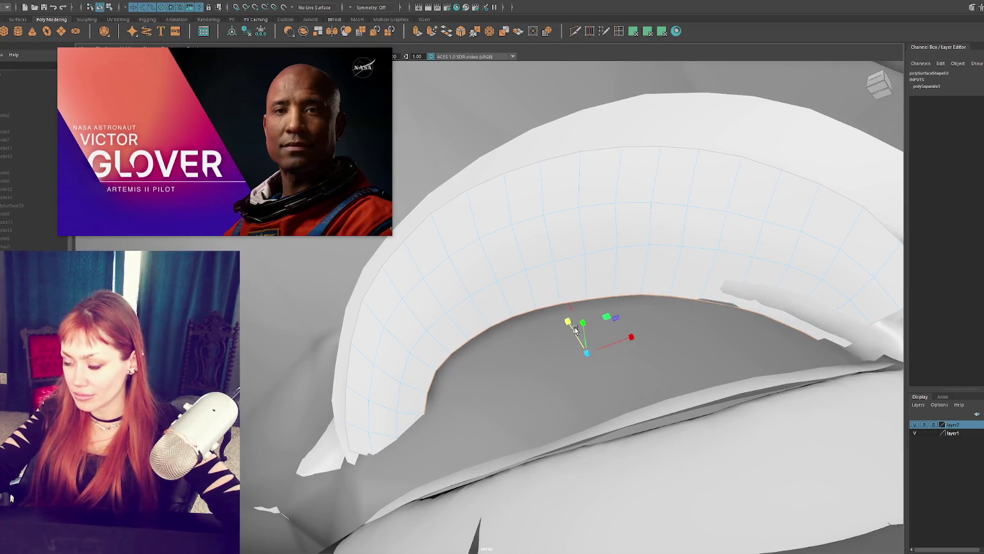
Reshape the arch's inner rim using soft selection (B)
{"action": "key", "text": "b"}
{"action": "left_click_drag", "start_coordinate": [602, 349], "coordinate": [575, 277]}
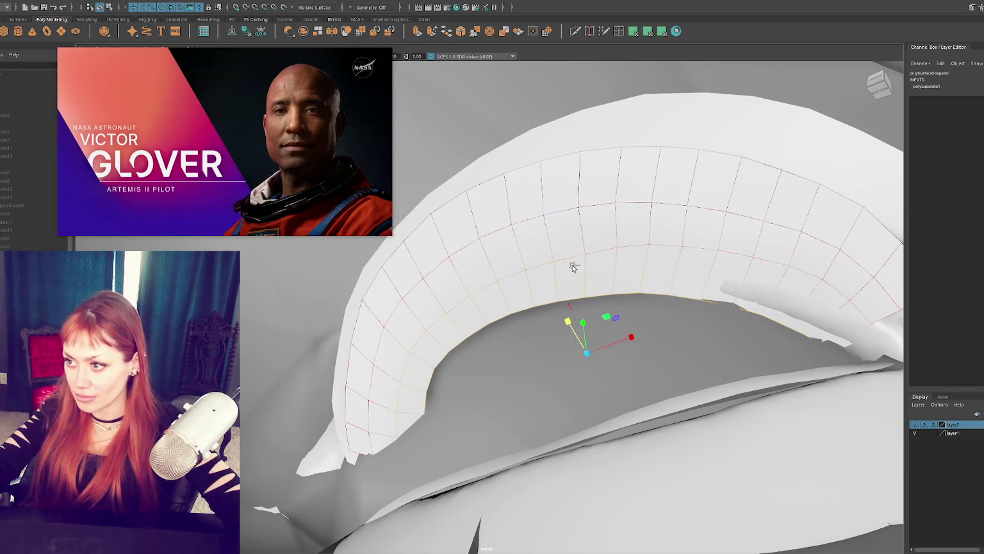
{"action": "right_click_drag", "start_coordinate": [573, 264], "coordinate": [604, 213]}
{"action": "scroll", "coordinate": [616, 199], "scroll_direction": "down", "scroll_amount": 3}
{"action": "left_click_drag", "start_coordinate": [603, 203], "coordinate": [573, 253], "text": "alt"}
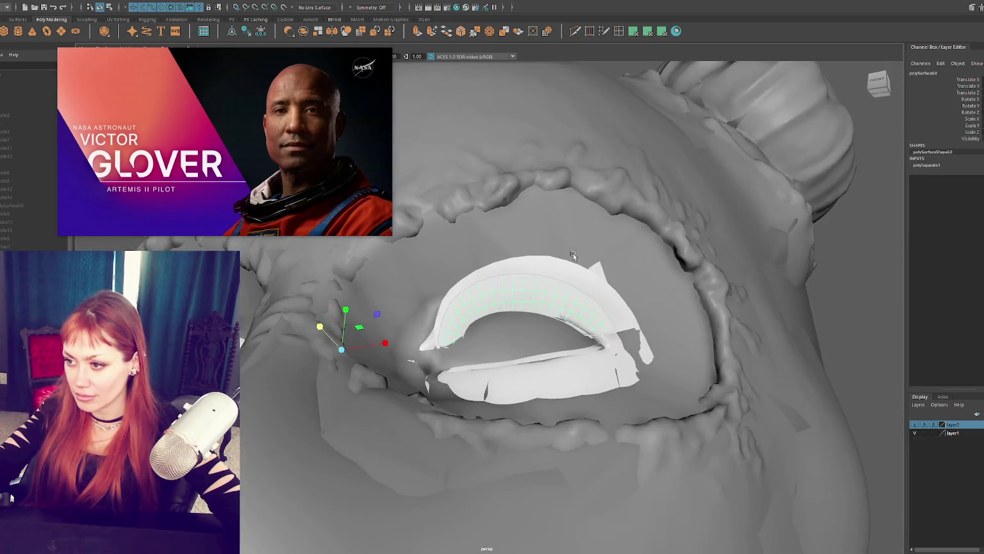
Hide the extra white eye shells with Ctrl+H and reselect the upper lash strip
{"action": "left_click", "coordinate": [573, 254]}
{"action": "scroll", "coordinate": [559, 376], "scroll_direction": "up", "scroll_amount": 3}
{"action": "key", "text": "1"}
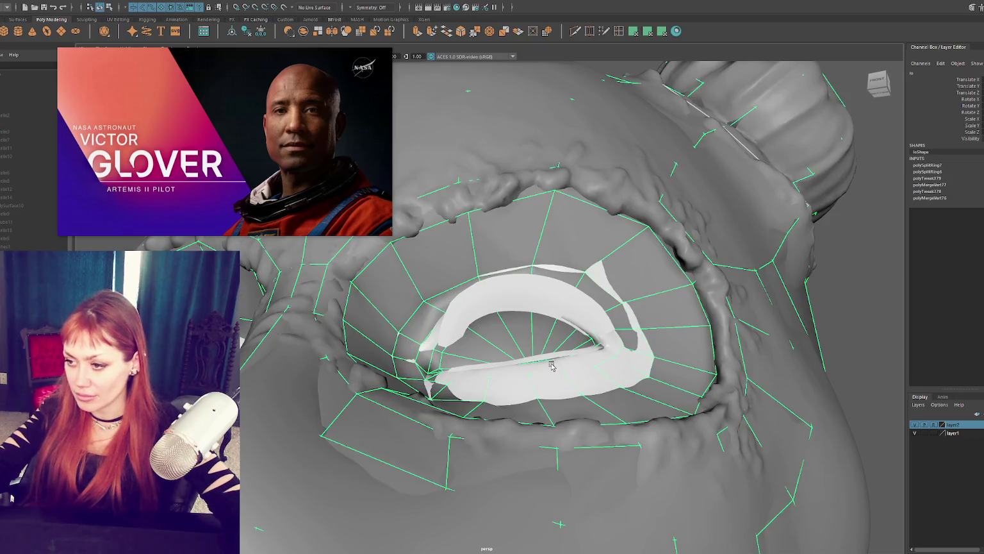
{"action": "left_click", "coordinate": [565, 363]}
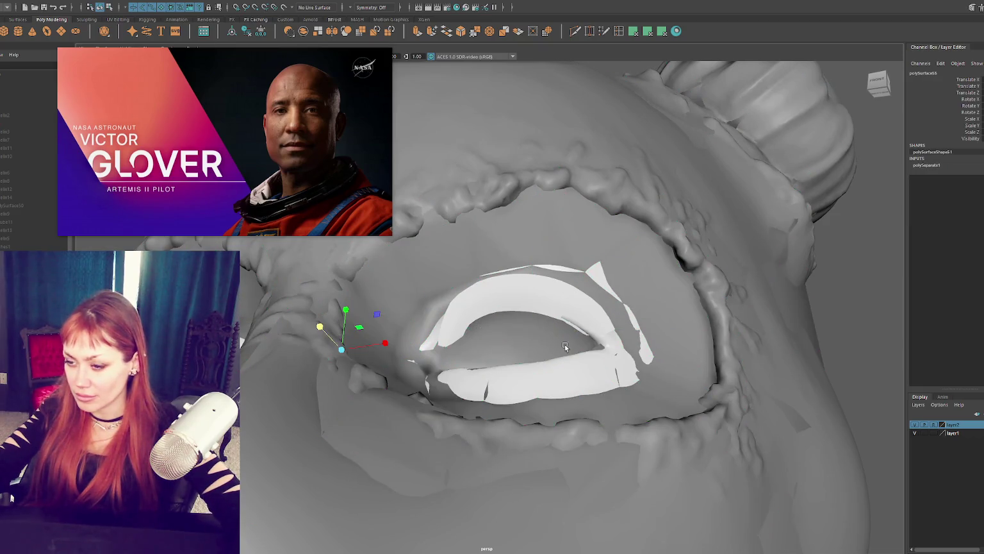
{"action": "key", "text": "f"}
{"action": "scroll", "coordinate": [585, 287], "scroll_direction": "down", "scroll_amount": 5}
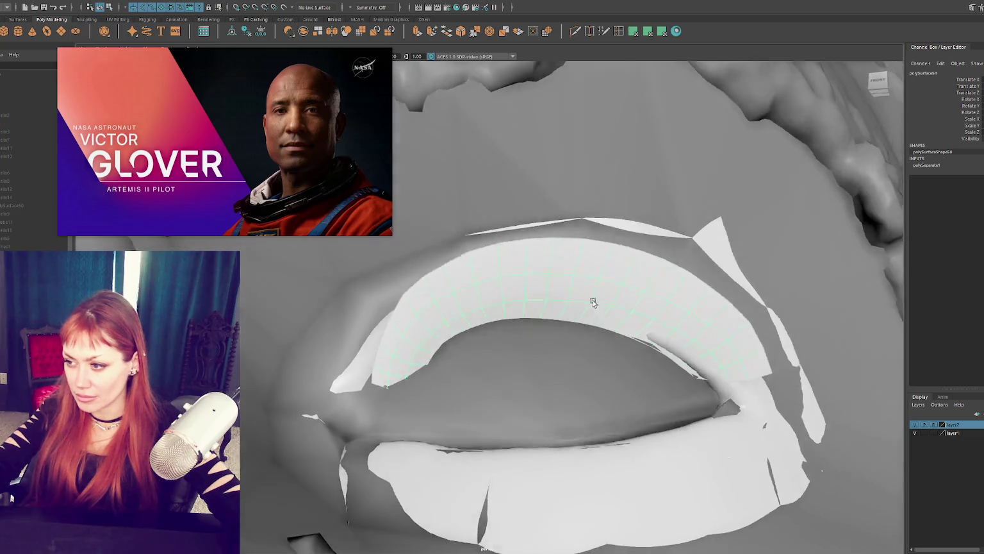
{"action": "left_click", "coordinate": [587, 311]}
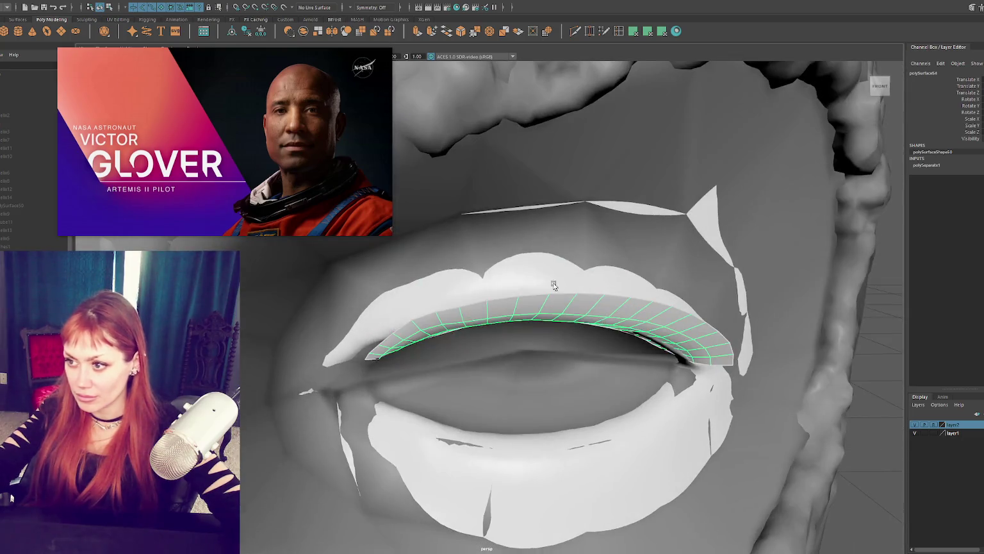
{"action": "left_click", "coordinate": [14, 214]}
{"action": "key", "text": "ctrl+h"}
{"action": "left_click", "coordinate": [558, 312]}
{"action": "mouse_move", "coordinate": [558, 312]}
{"action": "left_mouse_down", "text": "alt"}
{"action": "mouse_move", "coordinate": [606, 322]}
{"action": "mouse_move", "coordinate": [624, 288]}
{"action": "mouse_move", "coordinate": [604, 341]}
{"action": "mouse_move", "coordinate": [638, 336]}
{"action": "mouse_move", "coordinate": [637, 292]}
{"action": "left_mouse_up", "text": "alt"}
{"action": "right_click", "coordinate": [660, 320]}
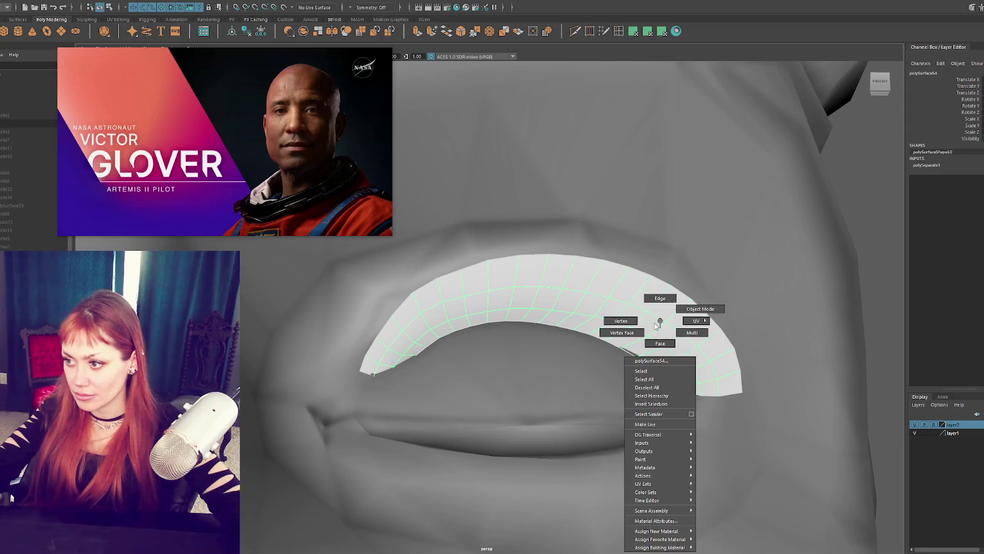
In vertex mode, shift and rotate the vertices at the strip's outer end
{"action": "right_click_drag", "start_coordinate": [655, 326], "coordinate": [622, 320]}
{"action": "left_click_drag", "start_coordinate": [622, 320], "coordinate": [666, 359], "text": "alt"}
{"action": "left_click", "coordinate": [689, 383]}
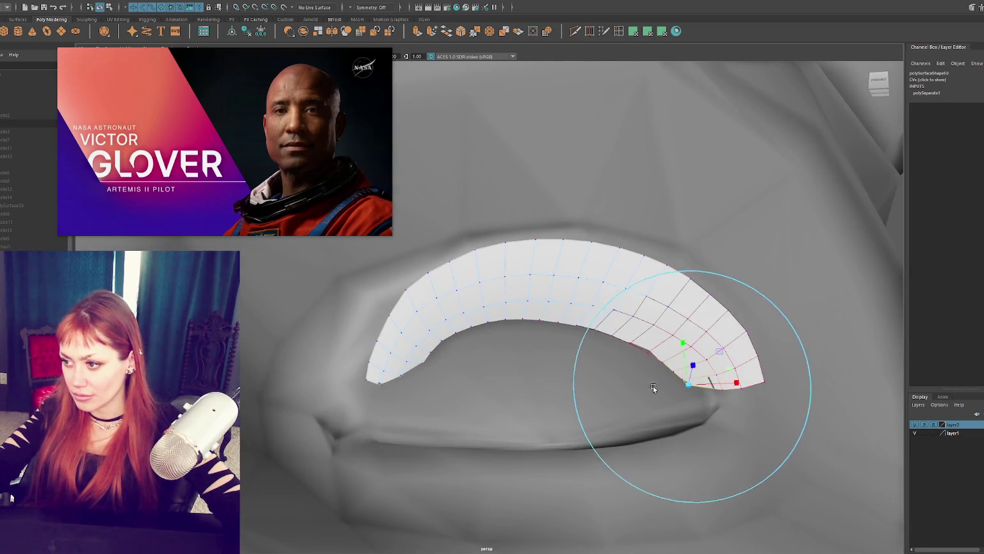
{"action": "mouse_move", "coordinate": [735, 384]}
{"action": "left_mouse_down"}
{"action": "mouse_move", "coordinate": [786, 348]}
{"action": "mouse_move", "coordinate": [741, 336]}
{"action": "left_mouse_up"}
{"action": "mouse_move", "coordinate": [708, 307]}
{"action": "left_mouse_down"}
{"action": "mouse_move", "coordinate": [713, 318]}
{"action": "mouse_move", "coordinate": [687, 335]}
{"action": "mouse_move", "coordinate": [683, 316]}
{"action": "mouse_move", "coordinate": [709, 342]}
{"action": "mouse_move", "coordinate": [711, 313]}
{"action": "mouse_move", "coordinate": [473, 343]}
{"action": "mouse_move", "coordinate": [594, 380]}
{"action": "left_mouse_up"}
{"action": "key", "text": "e"}
{"action": "key", "text": "w"}
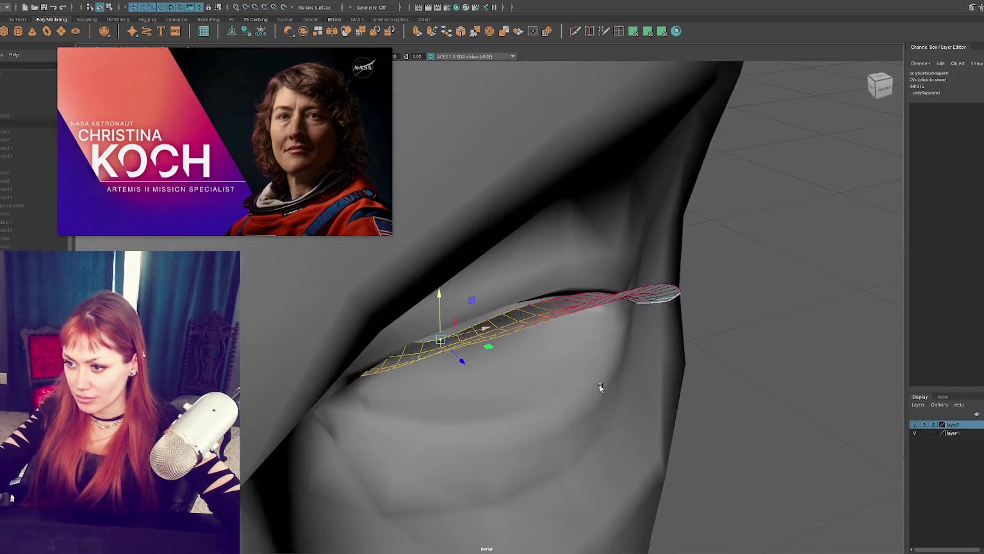
With a reduced soft-select falloff, move the strip's left end outward and down onto the eyelid
{"action": "key", "text": "4"}
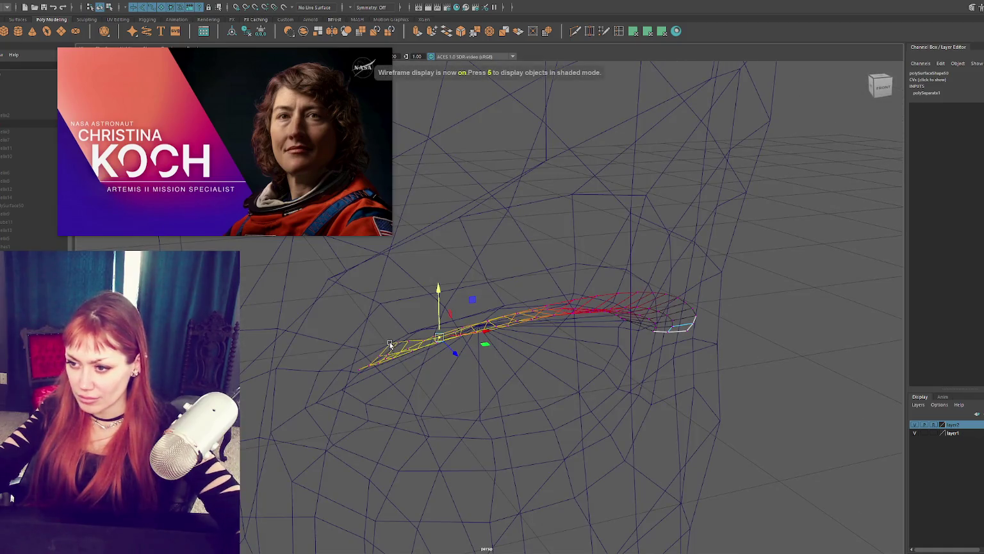
{"action": "key", "text": "5"}
{"action": "left_click_drag", "start_coordinate": [466, 336], "coordinate": [427, 355], "text": "alt"}
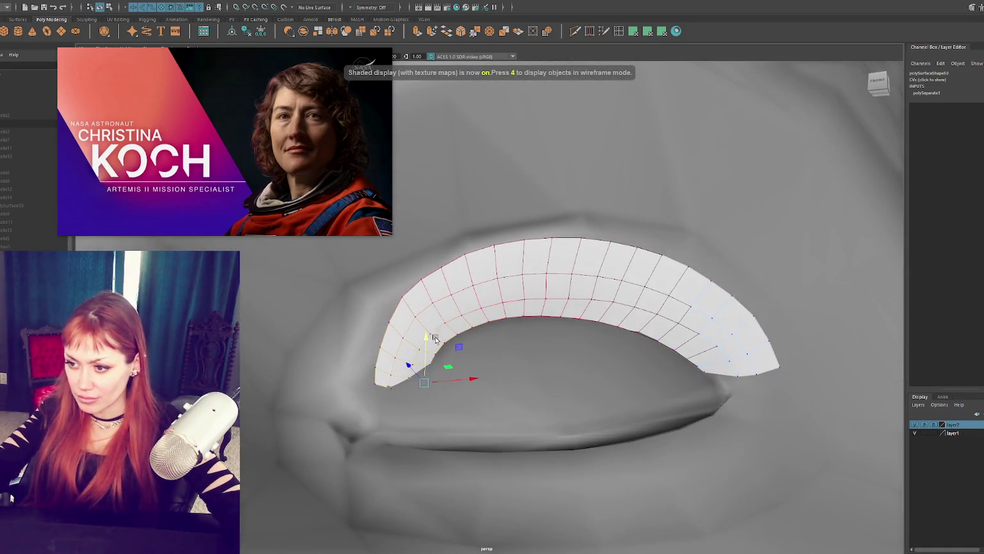
{"action": "mouse_move", "coordinate": [430, 363]}
{"action": "left_mouse_down"}
{"action": "mouse_move", "coordinate": [436, 378]}
{"action": "mouse_move", "coordinate": [405, 367]}
{"action": "left_mouse_up"}
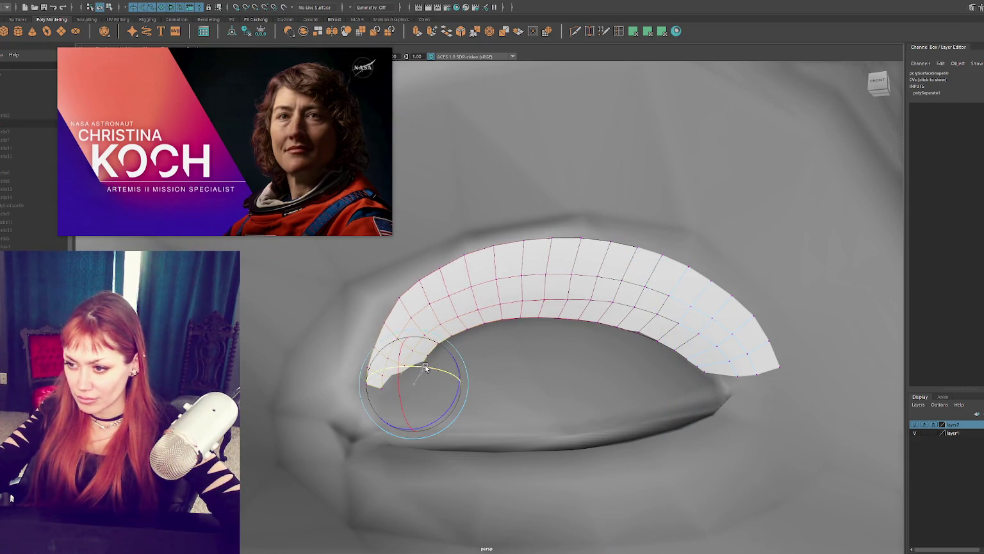
{"action": "left_click_drag", "start_coordinate": [434, 381], "coordinate": [383, 364]}
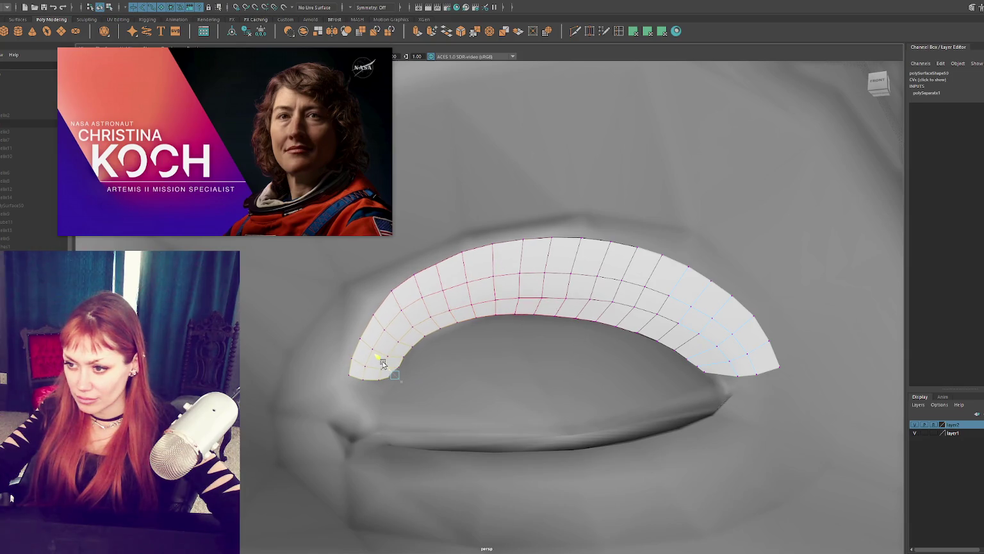
{"action": "left_click_drag", "start_coordinate": [439, 330], "coordinate": [440, 293], "text": "alt"}
{"action": "right_click_drag", "start_coordinate": [466, 281], "coordinate": [434, 249]}
{"action": "middle_click_drag", "start_coordinate": [475, 322], "coordinate": [463, 318]}
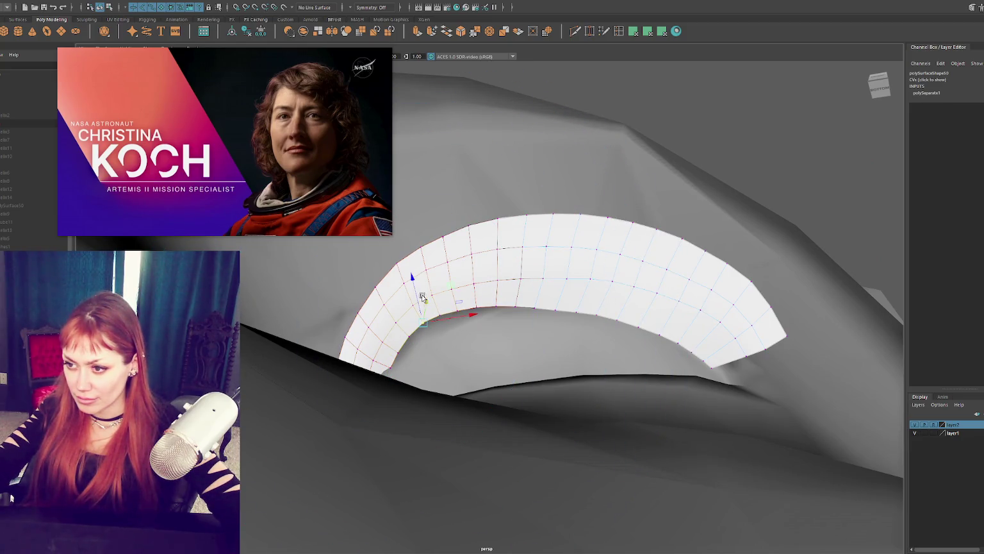
{"action": "left_click_drag", "start_coordinate": [422, 297], "coordinate": [418, 317]}
{"action": "middle_click_drag", "start_coordinate": [419, 315], "coordinate": [375, 330]}
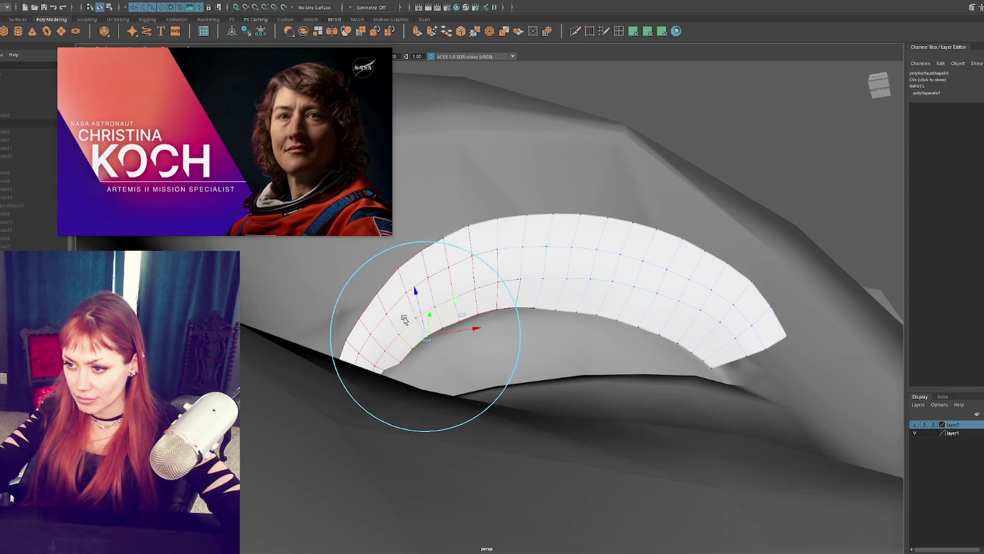
{"action": "left_click_drag", "start_coordinate": [455, 320], "coordinate": [443, 317], "text": "alt"}
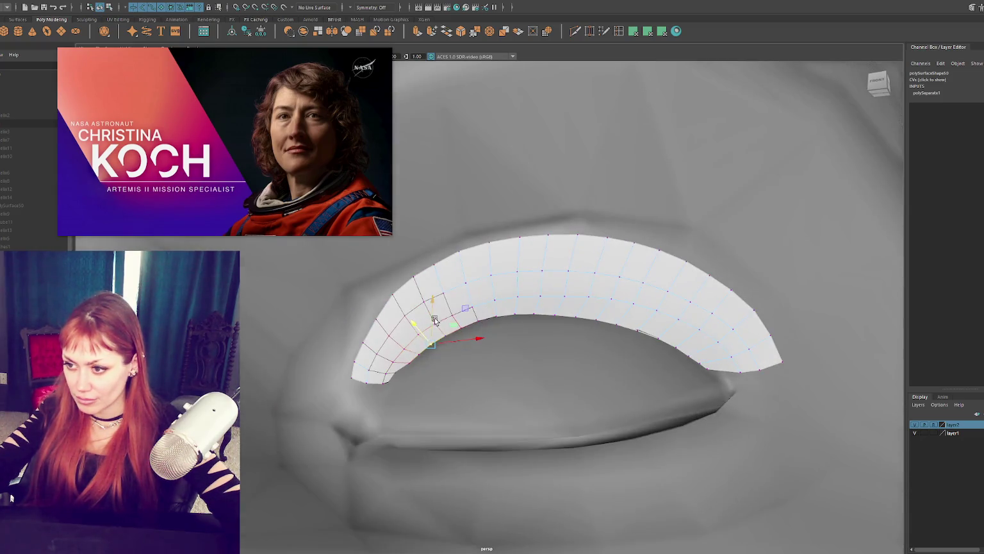
Select points along the strip's lower edge and raise them upward
{"action": "left_click", "coordinate": [478, 321]}
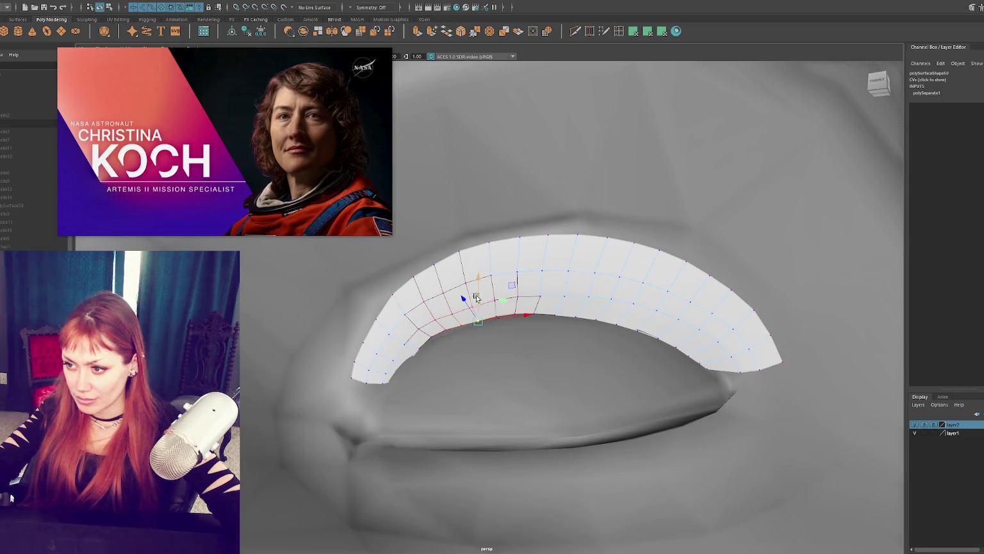
{"action": "left_click", "coordinate": [449, 331]}
{"action": "mouse_move", "coordinate": [449, 330]}
{"action": "left_mouse_down", "text": "alt"}
{"action": "mouse_move", "coordinate": [453, 338]}
{"action": "mouse_move", "coordinate": [521, 304]}
{"action": "mouse_move", "coordinate": [466, 310]}
{"action": "left_mouse_up", "text": "alt"}
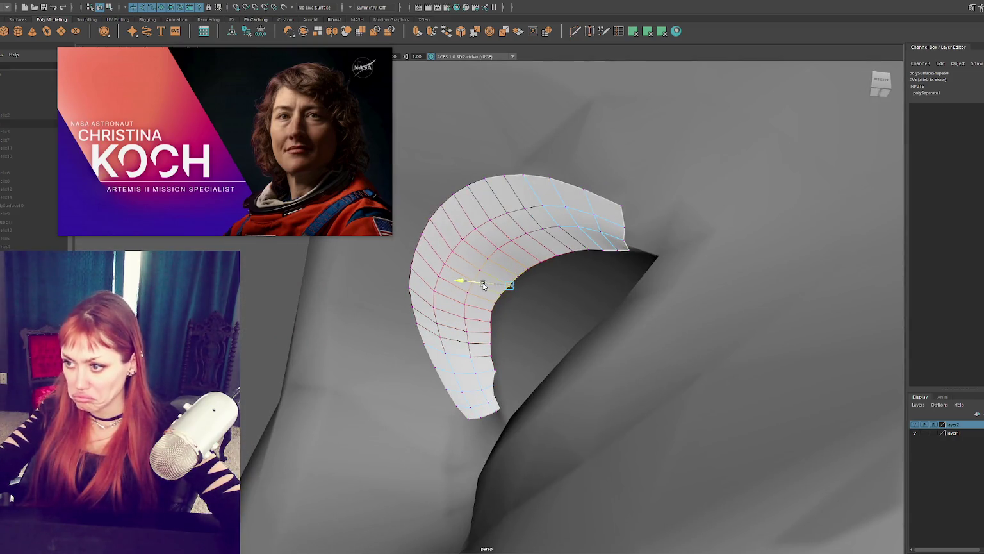
{"action": "mouse_move", "coordinate": [513, 288]}
{"action": "left_mouse_down", "text": "alt"}
{"action": "mouse_move", "coordinate": [490, 289]}
{"action": "mouse_move", "coordinate": [500, 265]}
{"action": "mouse_move", "coordinate": [540, 273]}
{"action": "mouse_move", "coordinate": [479, 287]}
{"action": "left_mouse_up", "text": "alt"}
{"action": "left_click_drag", "start_coordinate": [536, 274], "coordinate": [543, 268]}
{"action": "left_click", "coordinate": [602, 280]}
{"action": "left_click_drag", "start_coordinate": [598, 261], "coordinate": [558, 282], "text": "alt"}
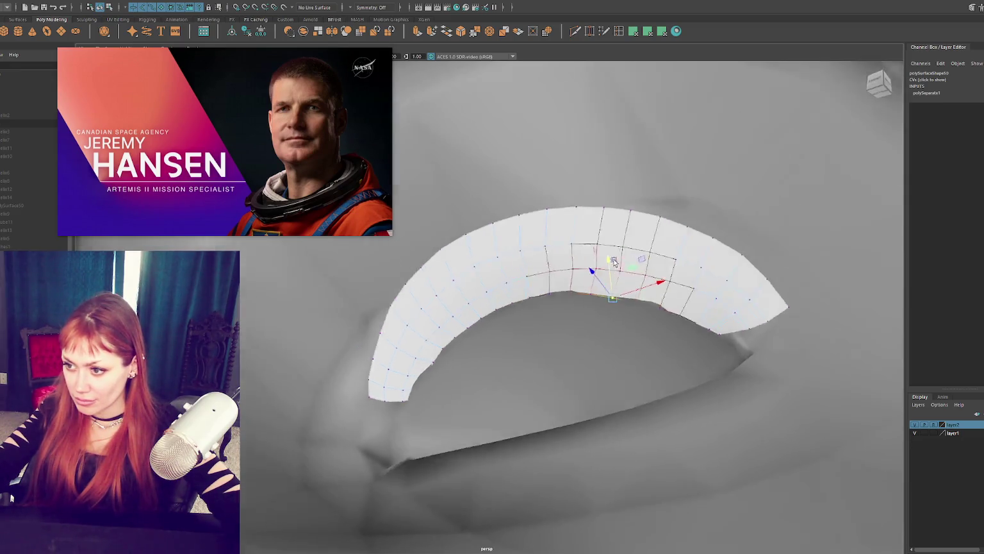
Select control points near the strip's centre and tune the soft-selection falloff radius
{"action": "left_click", "coordinate": [462, 325]}
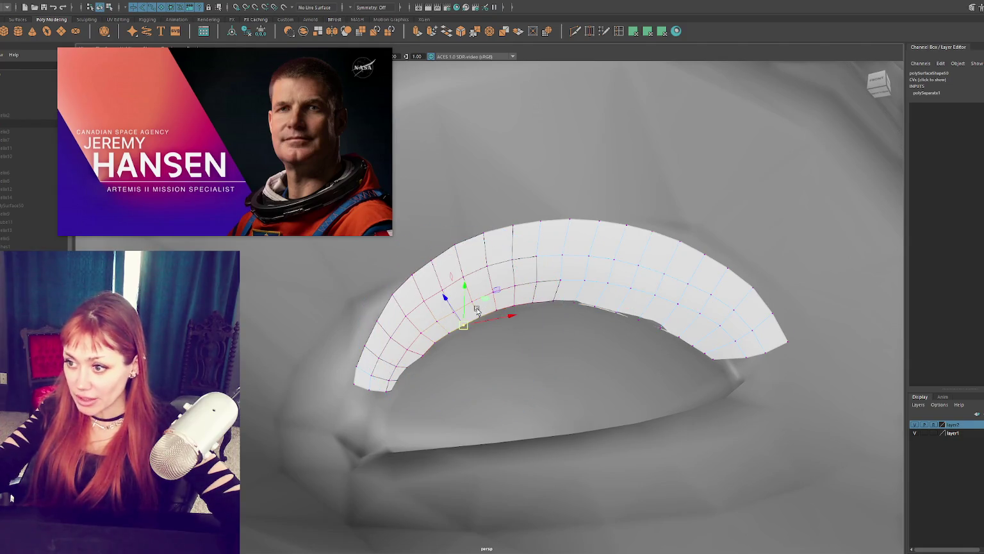
{"action": "right_click", "coordinate": [513, 298]}
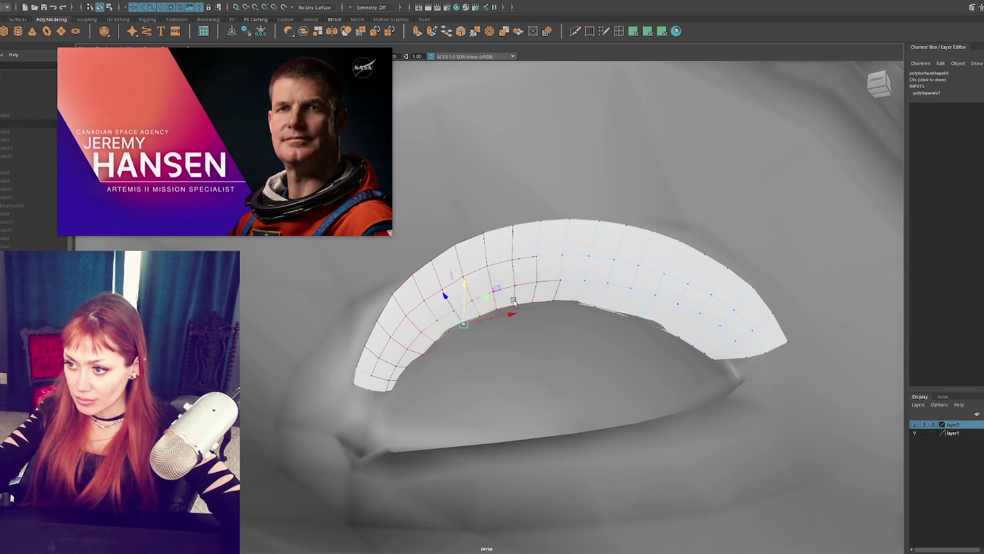
{"action": "left_click", "coordinate": [514, 307]}
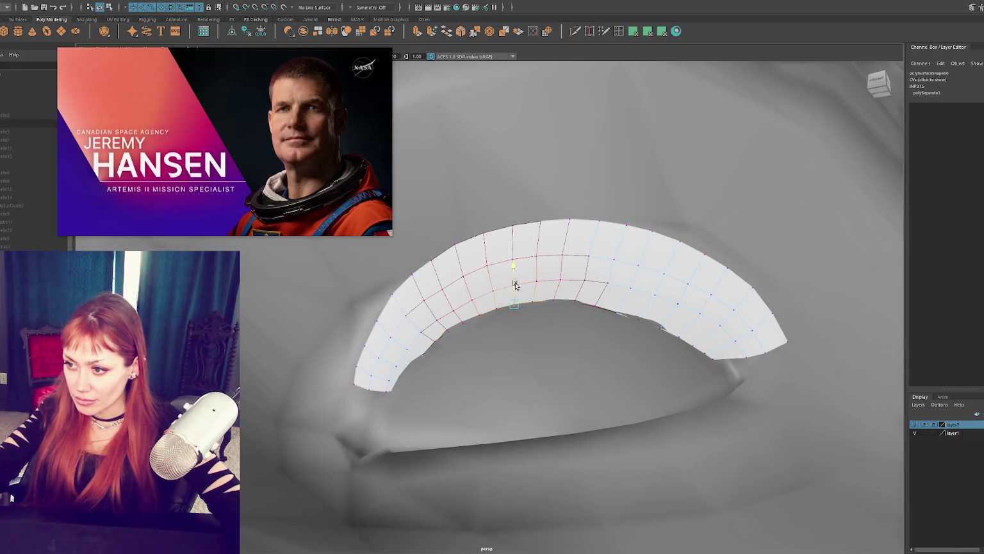
{"action": "left_click_drag", "start_coordinate": [516, 285], "coordinate": [500, 294]}
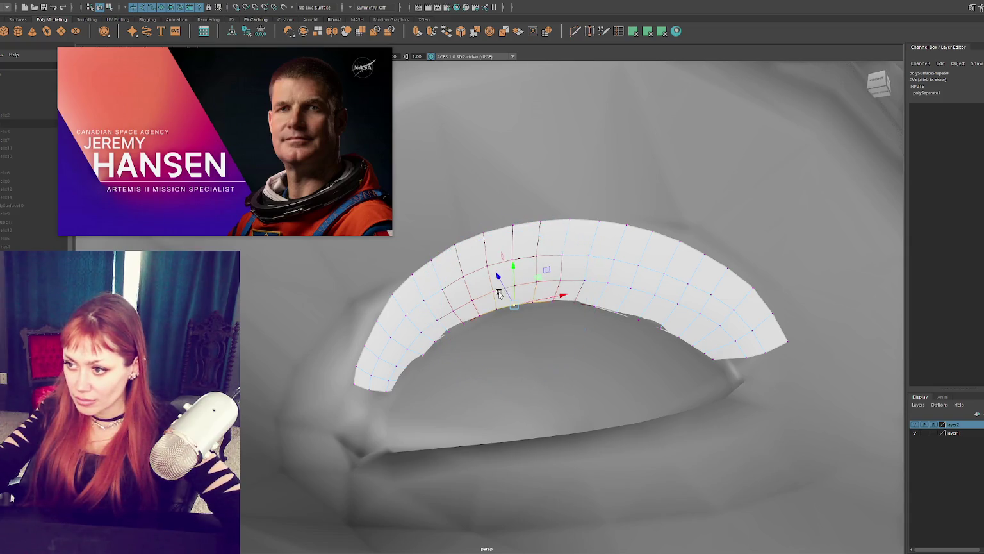
{"action": "left_click_drag", "start_coordinate": [517, 285], "coordinate": [509, 290]}
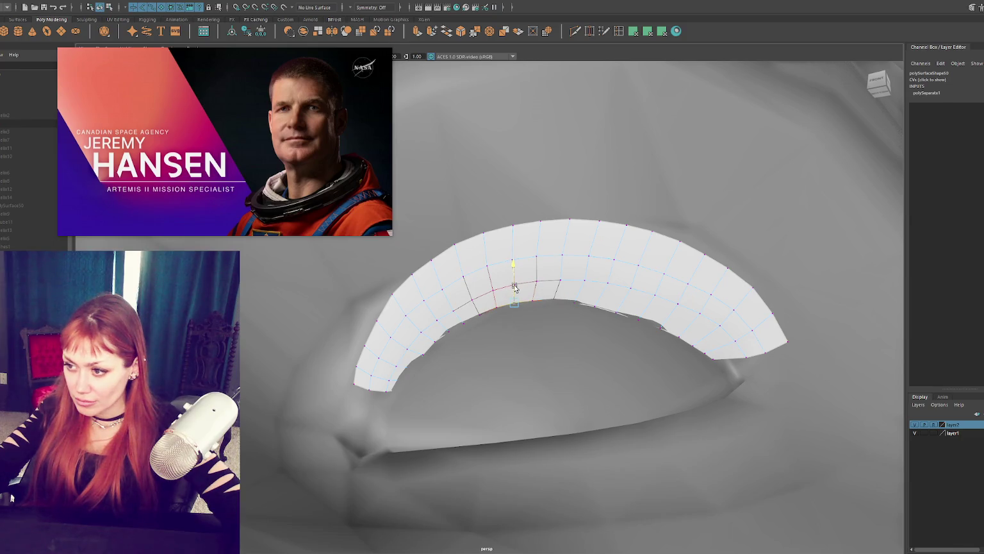
{"action": "mouse_move", "coordinate": [515, 289]}
{"action": "left_mouse_down", "text": "alt"}
{"action": "mouse_move", "coordinate": [391, 389]}
{"action": "mouse_move", "coordinate": [464, 374]}
{"action": "mouse_move", "coordinate": [469, 383]}
{"action": "mouse_move", "coordinate": [418, 322]}
{"action": "left_mouse_up", "text": "alt"}
Pick control points along the strip's left side and top edge
{"action": "left_click", "coordinate": [416, 320]}
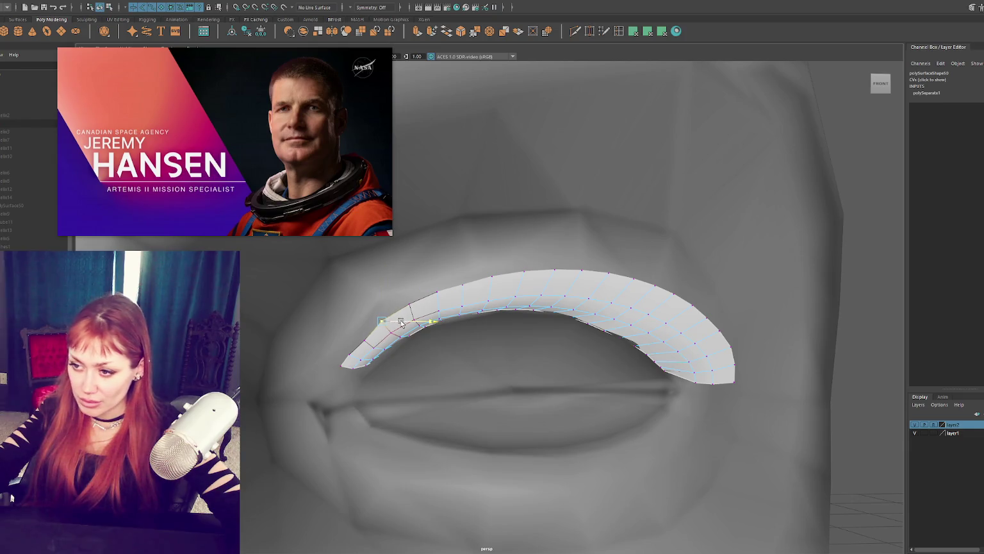
{"action": "left_click", "coordinate": [366, 326]}
{"action": "mouse_move", "coordinate": [386, 341]}
{"action": "left_mouse_down", "text": "alt"}
{"action": "mouse_move", "coordinate": [413, 340]}
{"action": "mouse_move", "coordinate": [466, 306]}
{"action": "left_mouse_up", "text": "alt"}
{"action": "left_click", "coordinate": [481, 298]}
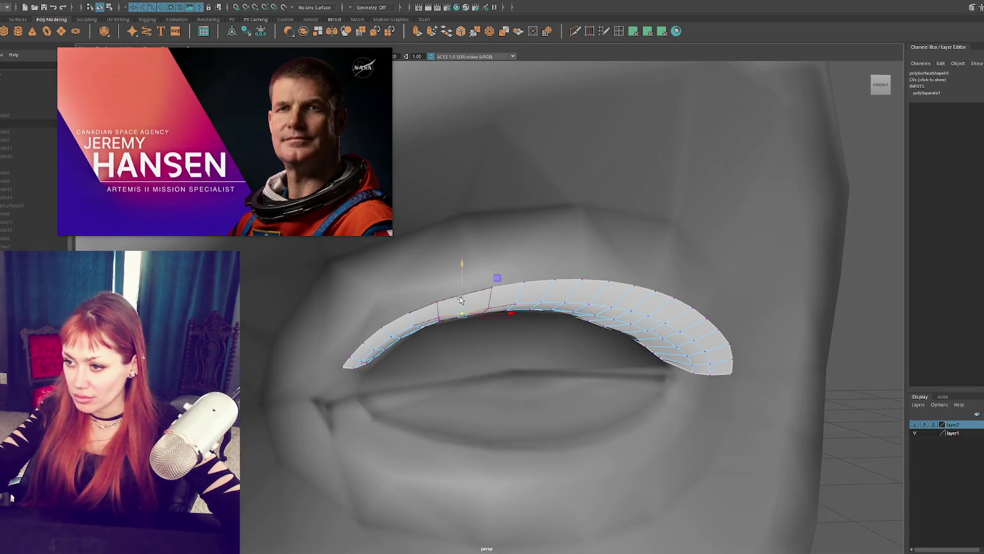
{"action": "left_click", "coordinate": [489, 310]}
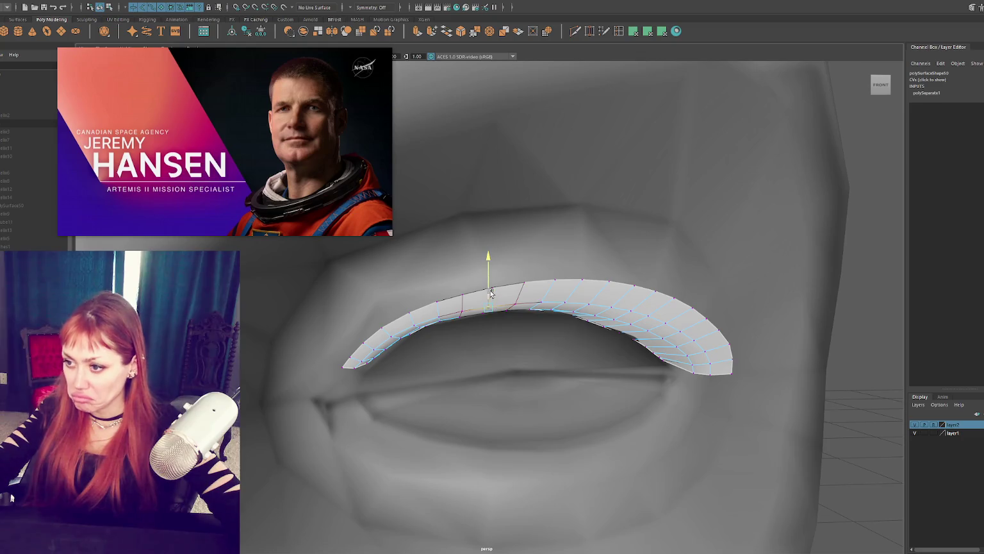
{"action": "mouse_move", "coordinate": [492, 292]}
{"action": "left_mouse_down", "text": "alt"}
{"action": "mouse_move", "coordinate": [466, 287]}
{"action": "mouse_move", "coordinate": [459, 295]}
{"action": "mouse_move", "coordinate": [472, 296]}
{"action": "left_mouse_up", "text": "alt"}
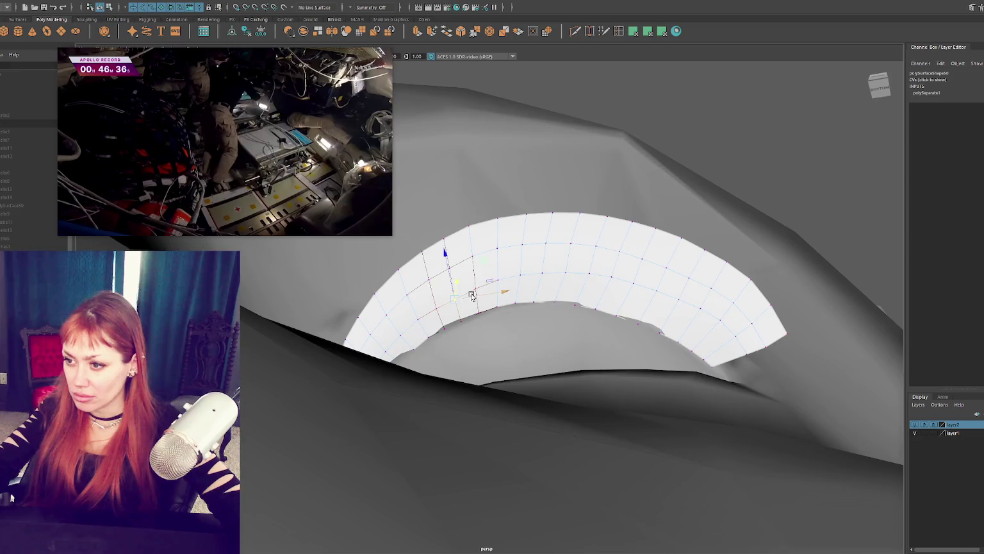
Select edge components at the strip's left end
{"action": "right_click", "coordinate": [473, 259]}
{"action": "left_click", "coordinate": [450, 270]}
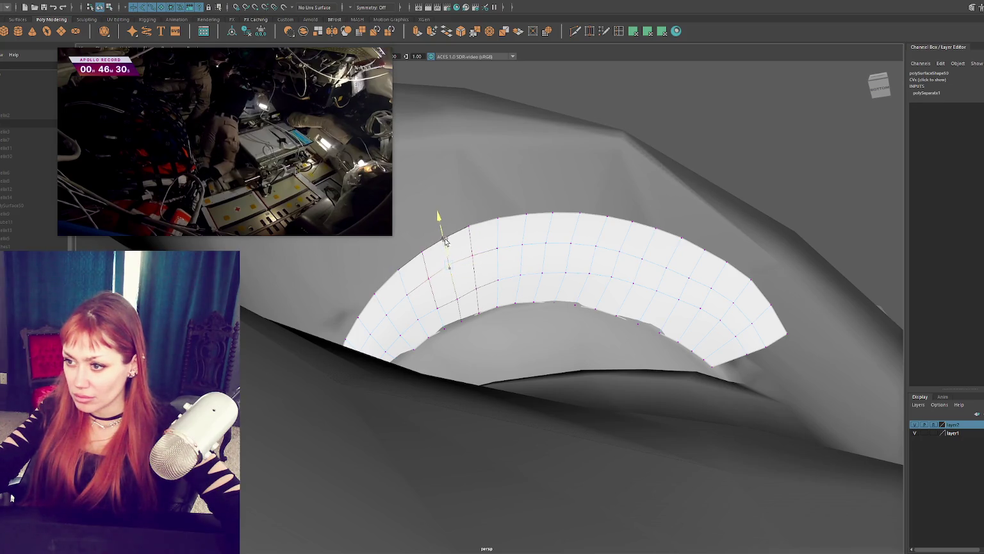
{"action": "left_click", "coordinate": [453, 278]}
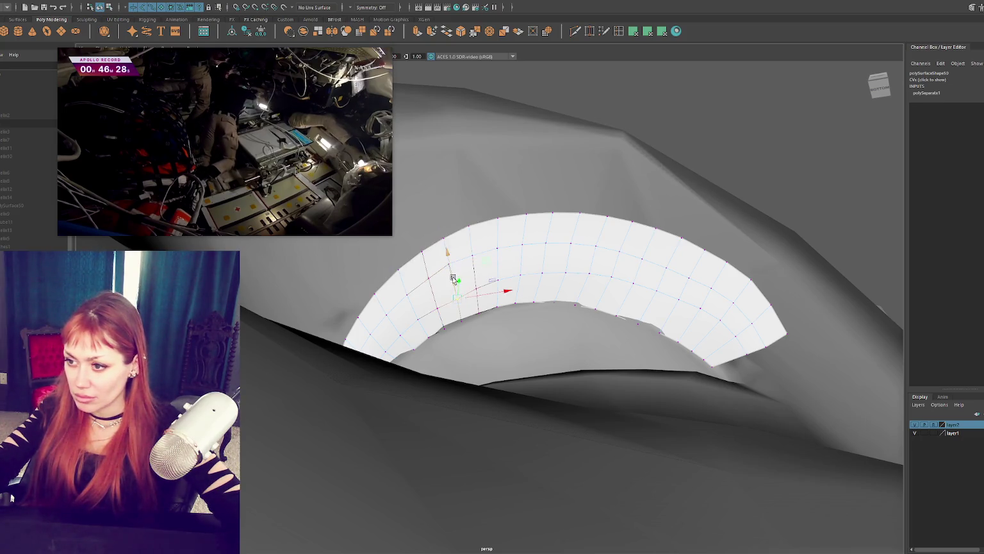
{"action": "left_click", "coordinate": [427, 268]}
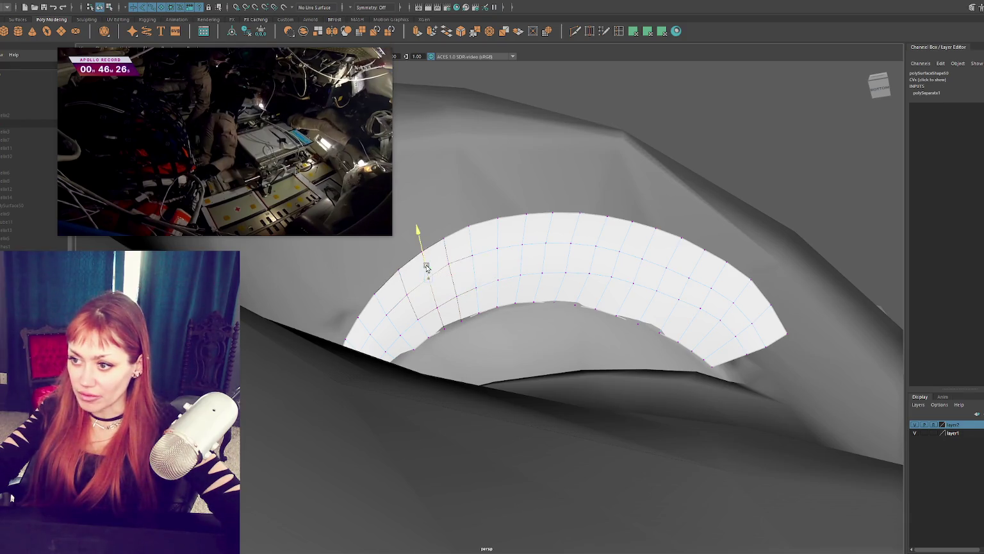
{"action": "left_click", "coordinate": [441, 266]}
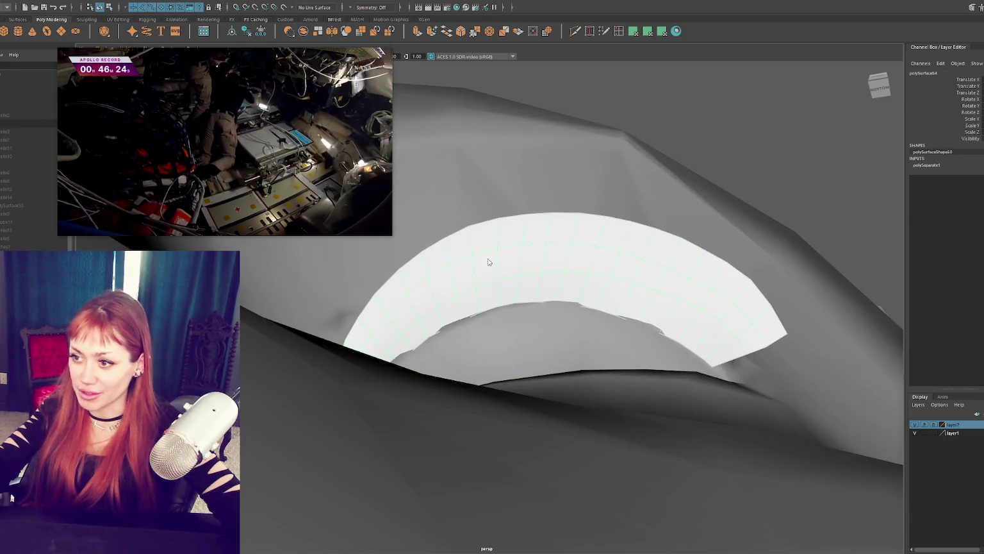
{"action": "left_click", "coordinate": [446, 266]}
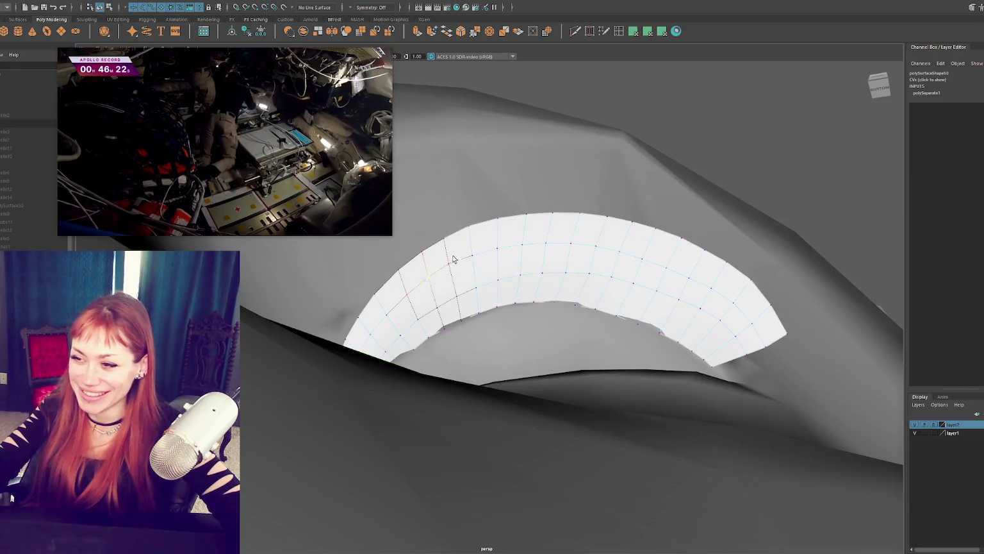
{"action": "left_click", "coordinate": [451, 267]}
{"action": "scroll", "coordinate": [451, 267], "scroll_direction": "down", "scroll_amount": 2}
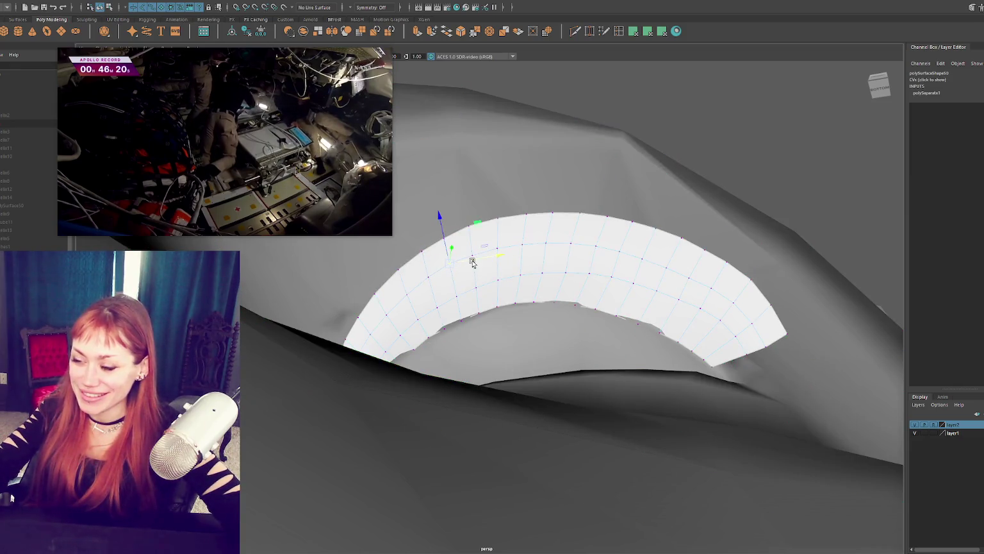
{"action": "scroll", "coordinate": [569, 270], "scroll_direction": "down", "scroll_amount": 2}
{"action": "scroll", "coordinate": [585, 270], "scroll_direction": "up", "scroll_amount": 2}
{"action": "scroll", "coordinate": [582, 271], "scroll_direction": "up", "scroll_amount": 2}
{"action": "scroll", "coordinate": [615, 279], "scroll_direction": "up", "scroll_amount": 2}
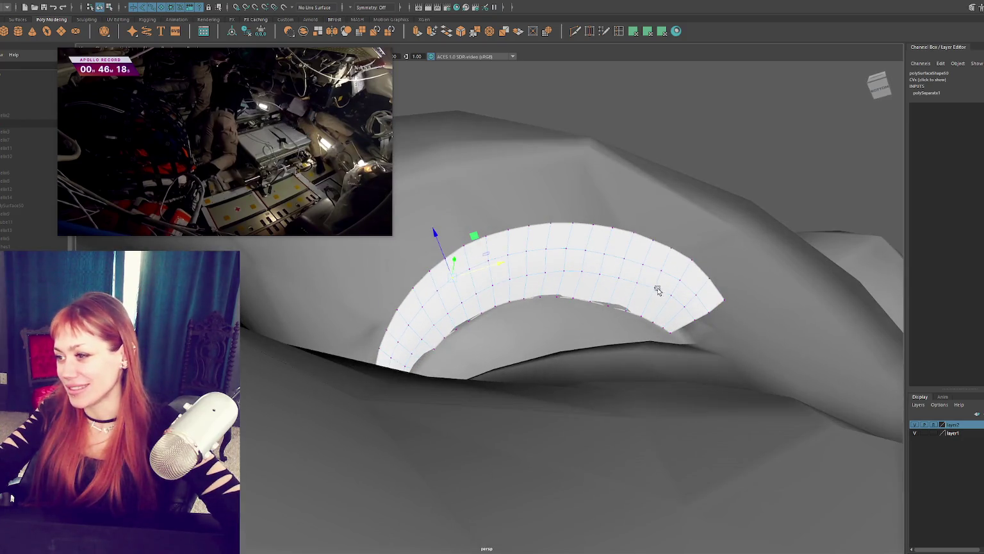
Adjust vertices from the strip's right end inward so it bends toward the outer eye corner
{"action": "left_click", "coordinate": [672, 297]}
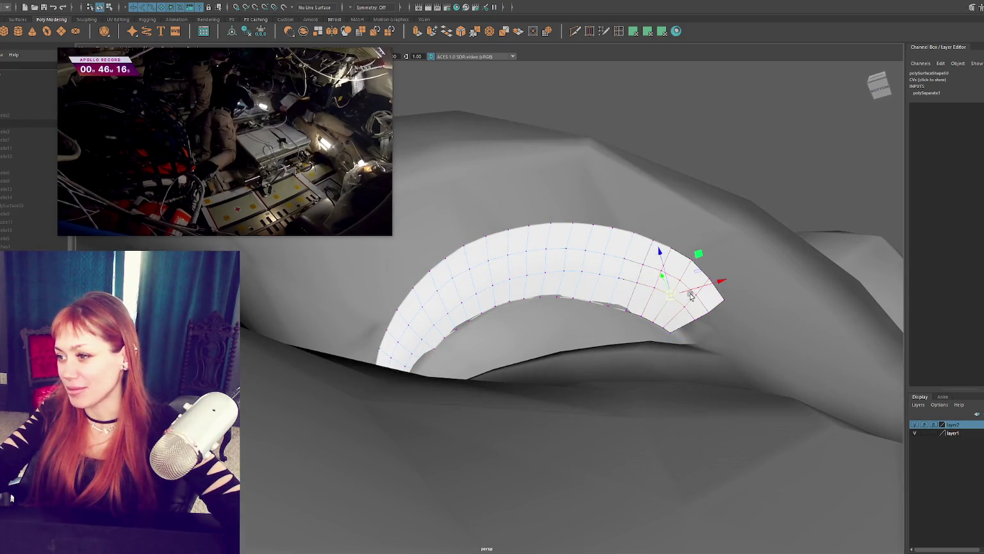
{"action": "mouse_move", "coordinate": [693, 297]}
{"action": "left_mouse_down", "text": "alt"}
{"action": "mouse_move", "coordinate": [739, 324]}
{"action": "mouse_move", "coordinate": [667, 285]}
{"action": "mouse_move", "coordinate": [634, 286]}
{"action": "mouse_move", "coordinate": [658, 270]}
{"action": "left_mouse_up", "text": "alt"}
{"action": "left_click", "coordinate": [660, 280]}
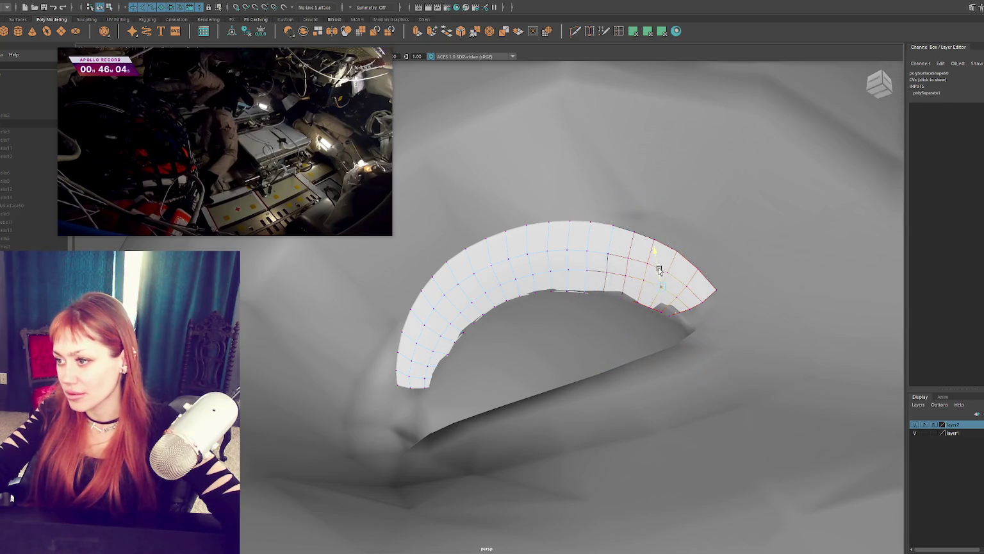
{"action": "left_click", "coordinate": [607, 270]}
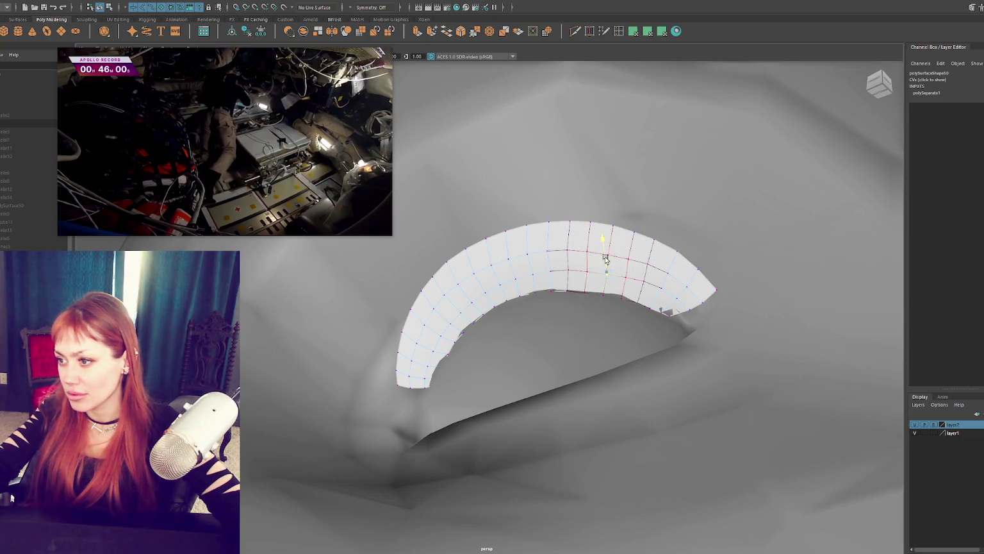
{"action": "left_click_drag", "start_coordinate": [606, 258], "coordinate": [542, 281], "text": "alt"}
{"action": "left_click", "coordinate": [577, 287]}
{"action": "left_click", "coordinate": [590, 269]}
{"action": "left_click_drag", "start_coordinate": [590, 272], "coordinate": [673, 280], "text": "alt"}
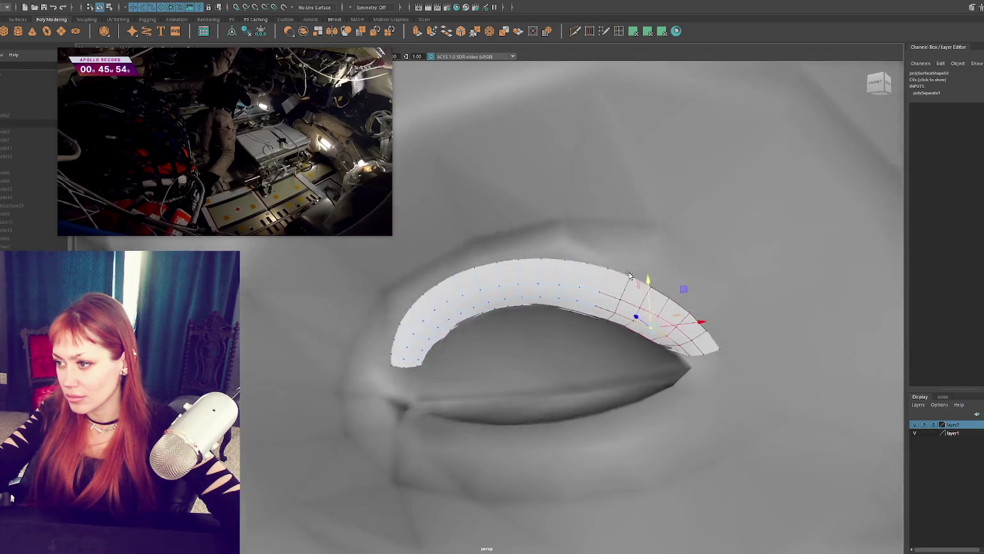
{"action": "scroll", "coordinate": [705, 266], "scroll_direction": "down", "scroll_amount": 5}
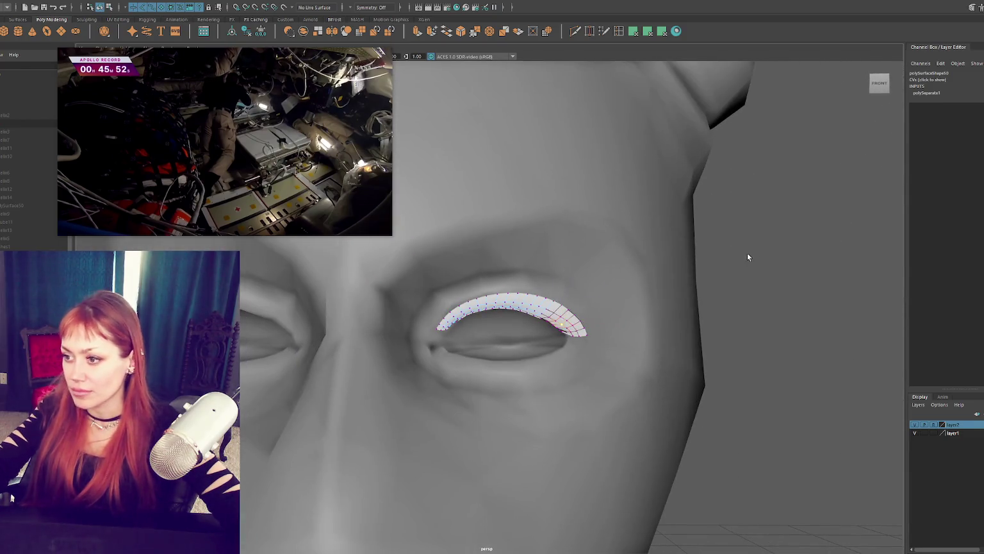
Rename the eyelash strip to Lashes and move it higher in the Outliner
{"action": "mouse_move", "coordinate": [806, 232]}
{"action": "left_mouse_down", "text": "alt"}
{"action": "mouse_move", "coordinate": [621, 259]}
{"action": "mouse_move", "coordinate": [713, 253]}
{"action": "left_mouse_up", "text": "alt"}
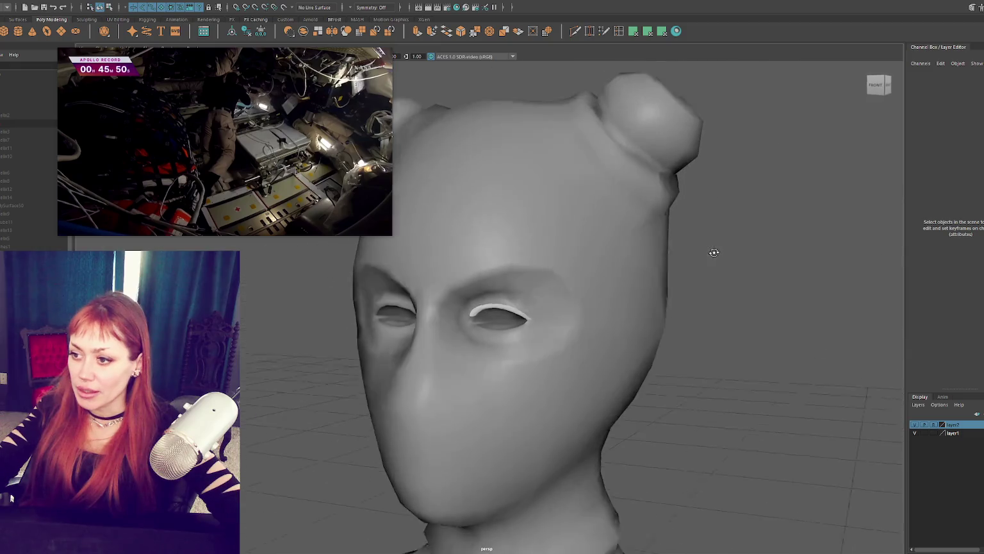
{"action": "scroll", "coordinate": [661, 266], "scroll_direction": "up", "scroll_amount": 5}
{"action": "scroll", "coordinate": [625, 275], "scroll_direction": "down", "scroll_amount": 3}
{"action": "scroll", "coordinate": [462, 255], "scroll_direction": "up", "scroll_amount": 2}
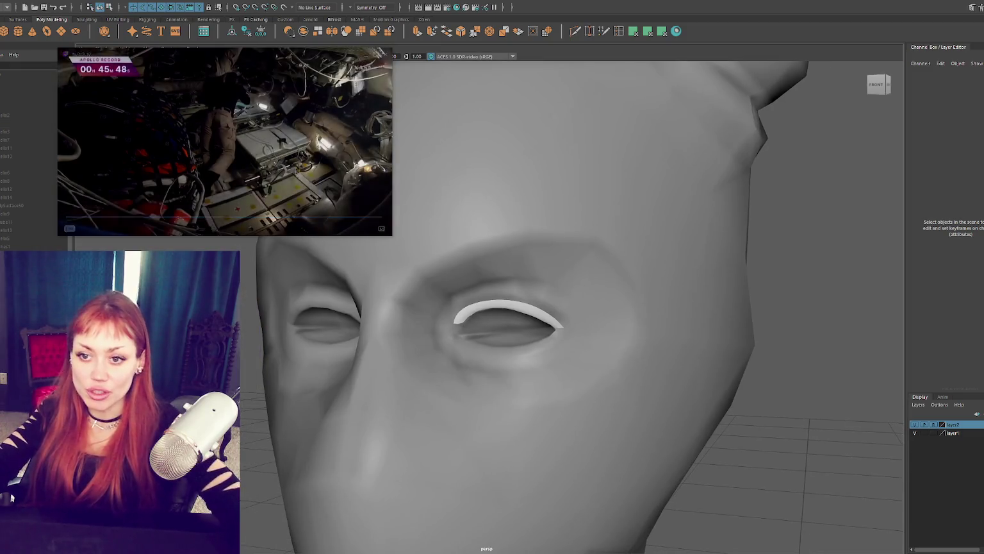
{"action": "left_click", "coordinate": [490, 305]}
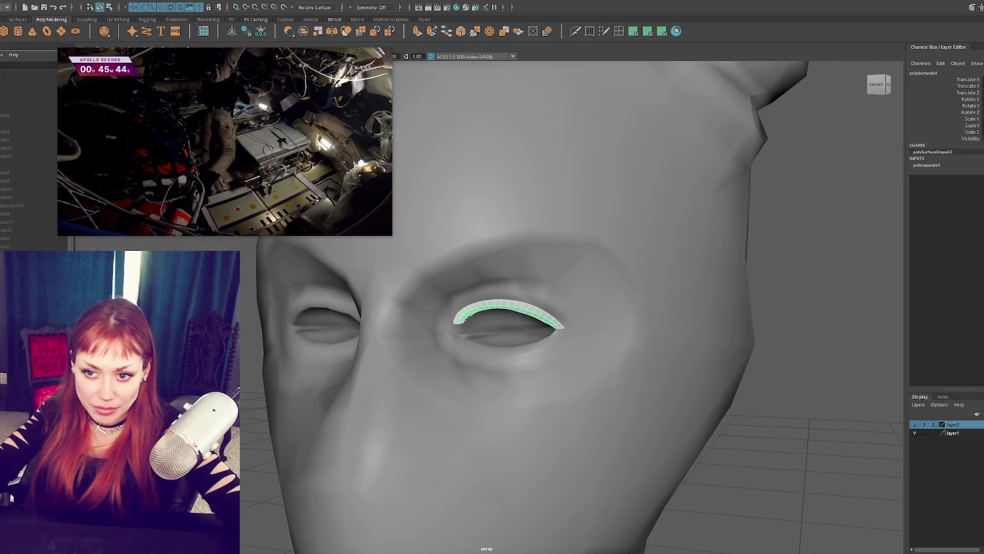
{"action": "key", "text": "ctrl+z"}
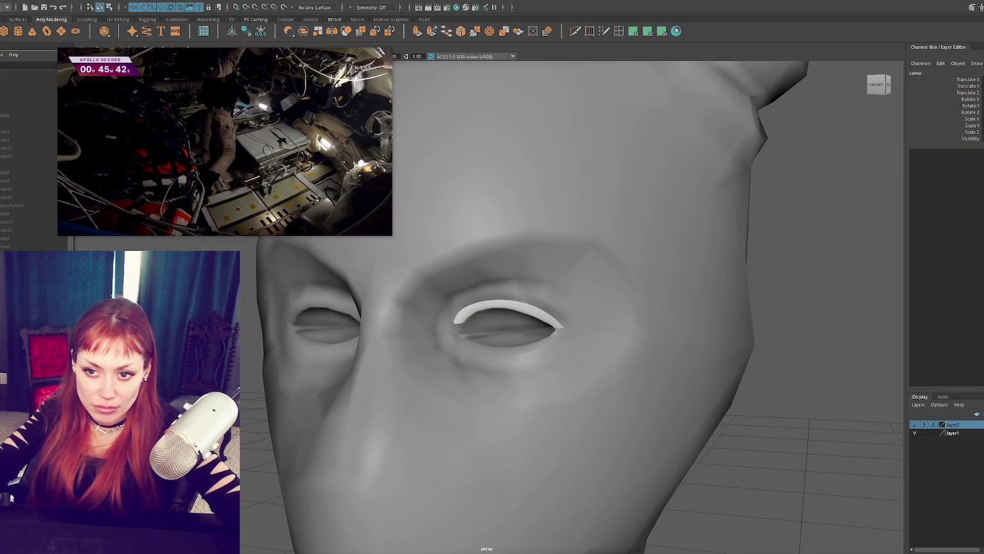
{"action": "left_click_drag", "start_coordinate": [11, 213], "coordinate": [9, 101]}
Select the head, eyes and safety pins in the Outliner to check the hierarchy
{"action": "left_click", "coordinate": [16, 183]}
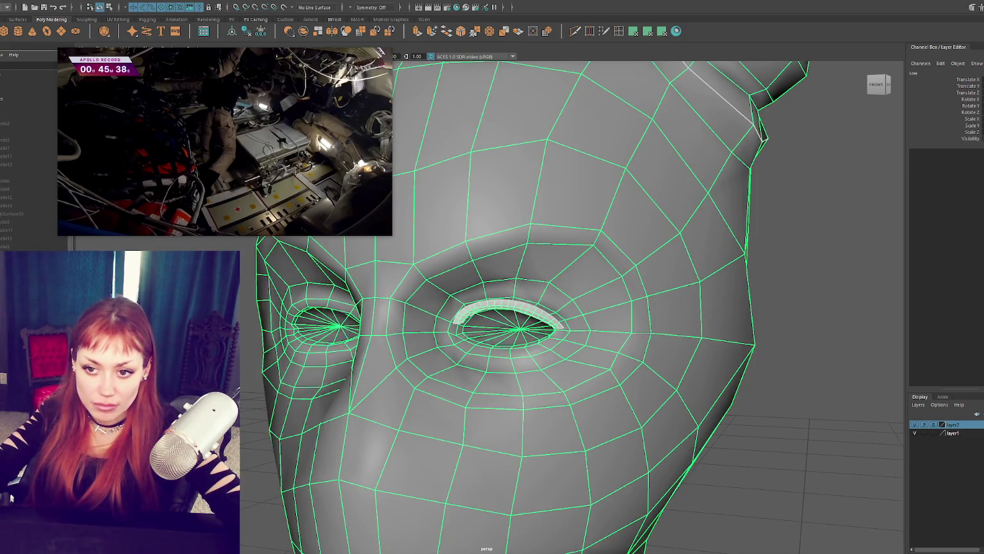
{"action": "left_click", "coordinate": [10, 497]}
{"action": "left_click", "coordinate": [10, 498], "text": "shift"}
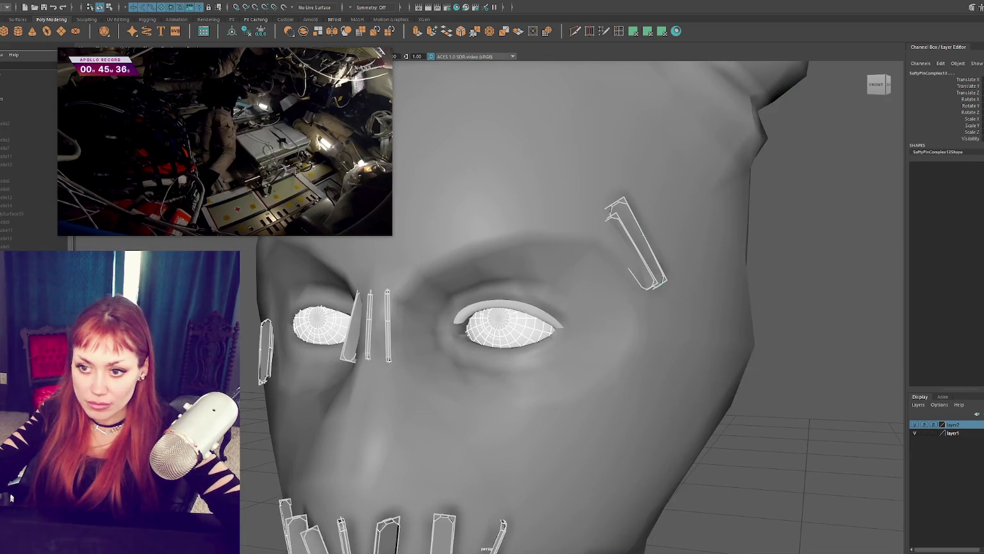
{"action": "left_click", "coordinate": [11, 497]}
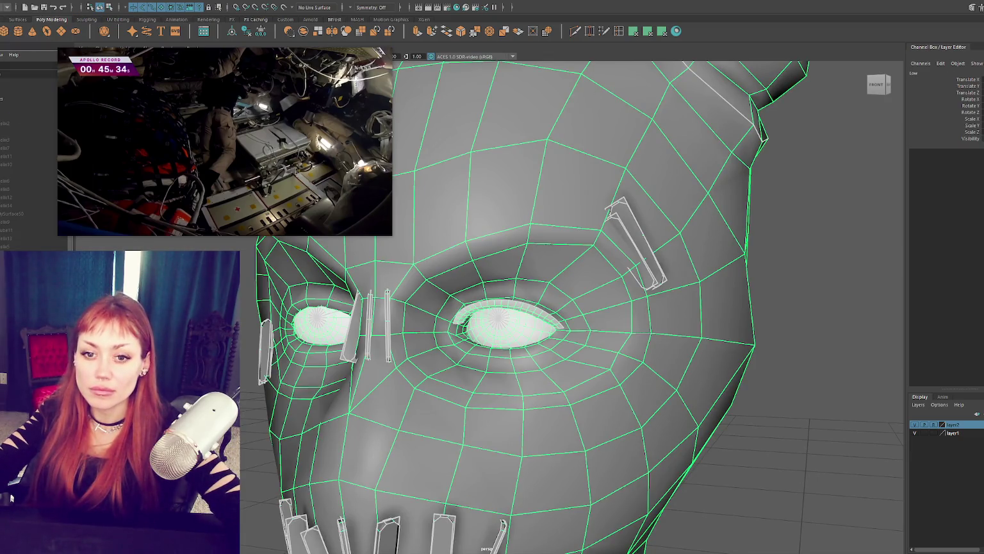
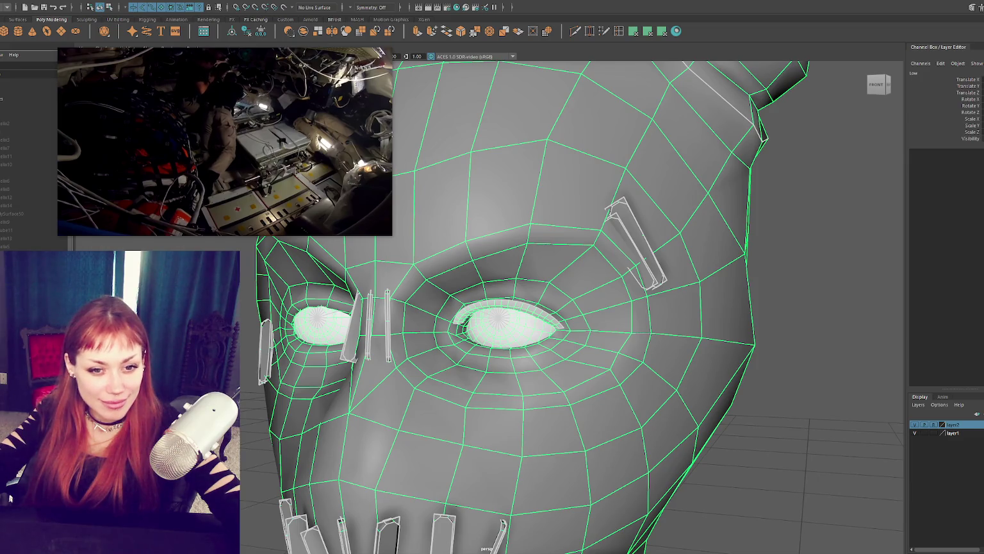
Orbit around the head, selecting safety pins on the mask and by the nose, then zoom onto the left eye
{"action": "left_click", "coordinate": [246, 407]}
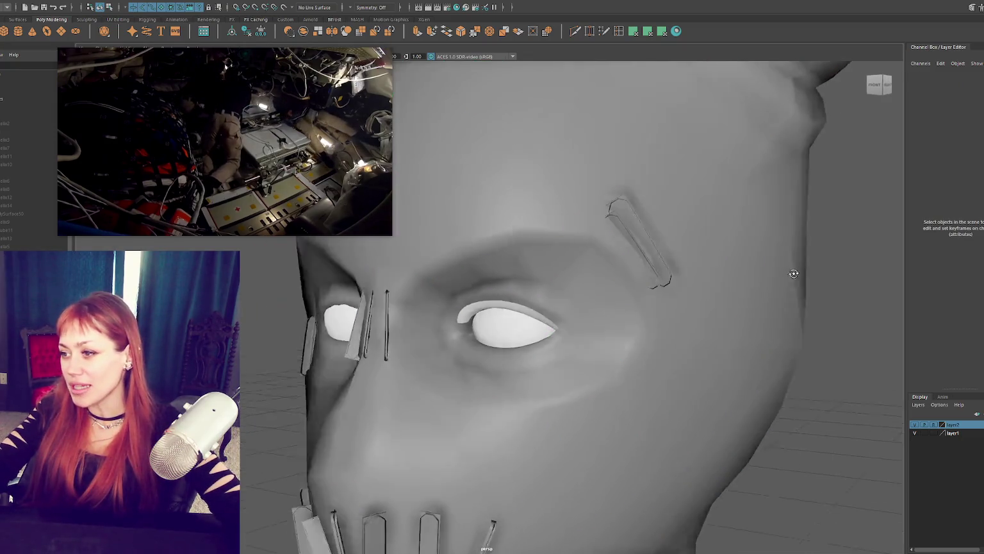
{"action": "left_click_drag", "start_coordinate": [246, 407], "coordinate": [646, 280], "text": "alt"}
{"action": "left_click", "coordinate": [646, 281]}
{"action": "left_click_drag", "start_coordinate": [568, 357], "coordinate": [617, 338], "text": "alt"}
{"action": "right_click_drag", "start_coordinate": [618, 338], "coordinate": [630, 354], "text": "alt"}
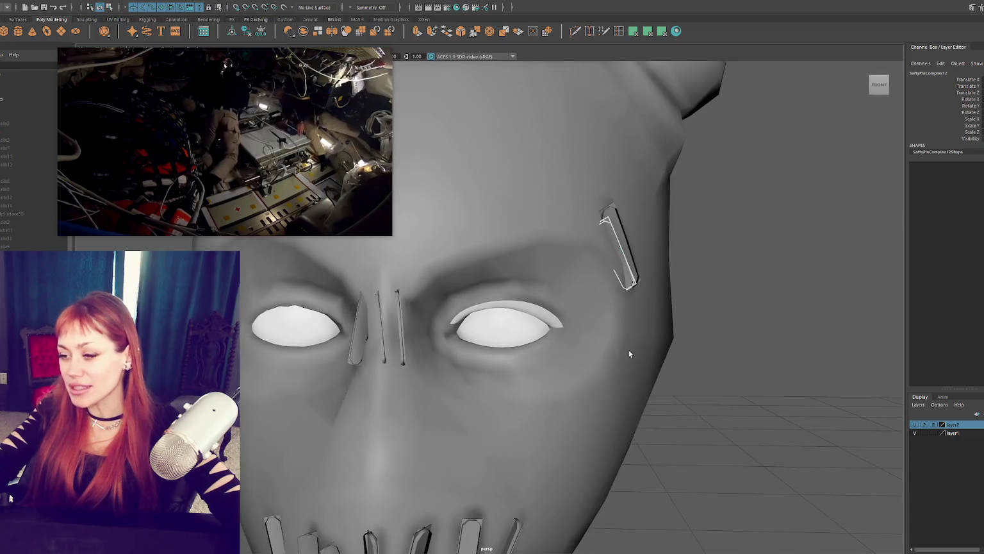
{"action": "left_click_drag", "start_coordinate": [558, 368], "coordinate": [622, 363], "text": "alt"}
{"action": "left_click", "coordinate": [499, 298]}
{"action": "mouse_move", "coordinate": [498, 299]}
{"action": "left_mouse_down", "text": "alt"}
{"action": "mouse_move", "coordinate": [647, 351]}
{"action": "mouse_move", "coordinate": [573, 327]}
{"action": "left_mouse_up", "text": "alt"}
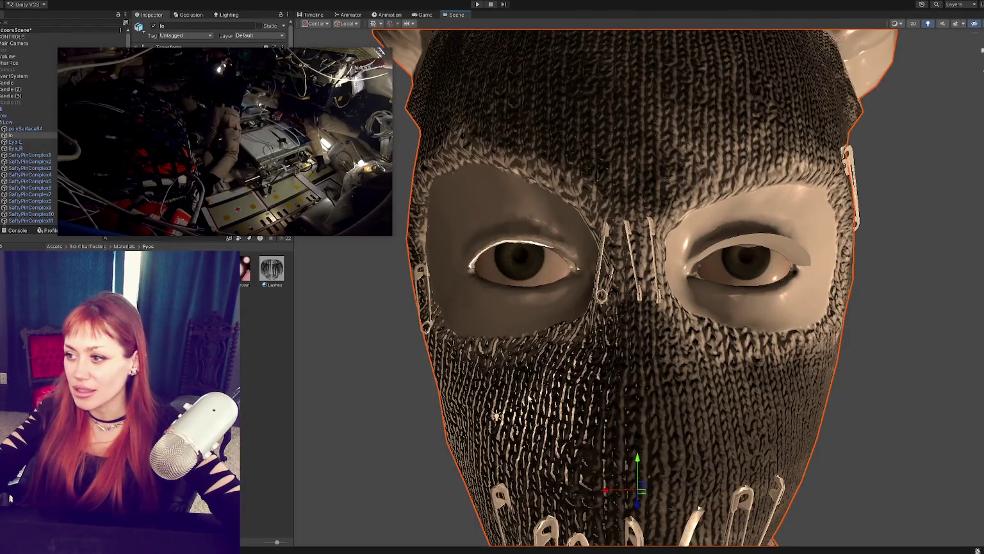
{"action": "mouse_move", "coordinate": [647, 269]}
{"action": "left_mouse_down", "text": "alt"}
{"action": "mouse_move", "coordinate": [595, 241]}
{"action": "mouse_move", "coordinate": [663, 192]}
{"action": "left_mouse_up", "text": "alt"}
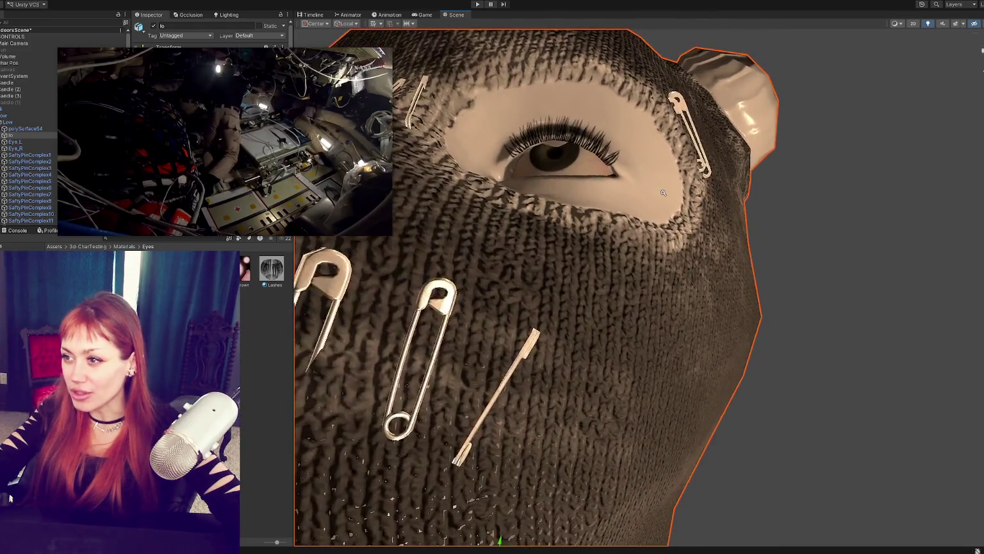
Zoom and orbit close on Eye_L to inspect the lid and lashes, select it, then return to Maya
{"action": "right_click_drag", "start_coordinate": [664, 193], "coordinate": [709, 282], "text": "alt"}
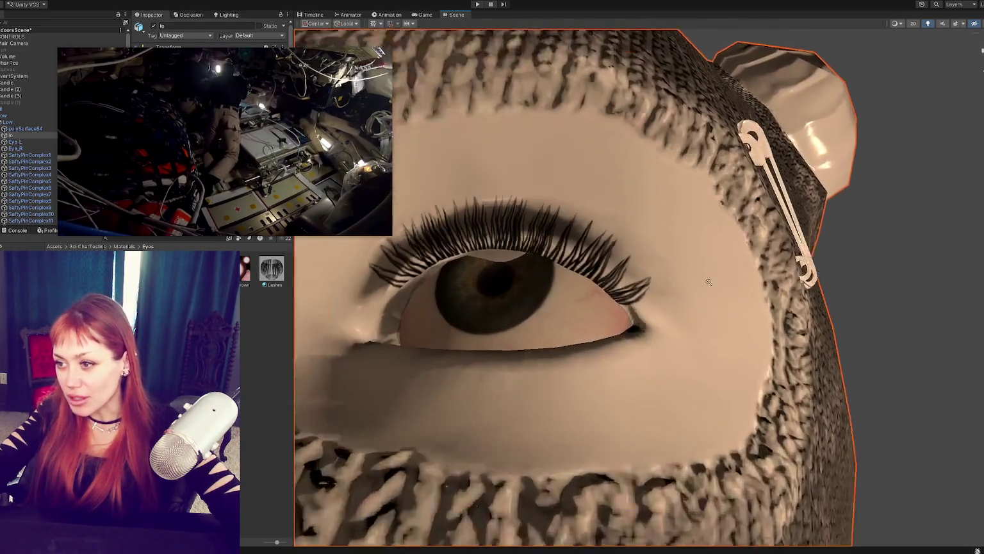
{"action": "left_click_drag", "start_coordinate": [708, 282], "coordinate": [595, 322], "text": "alt"}
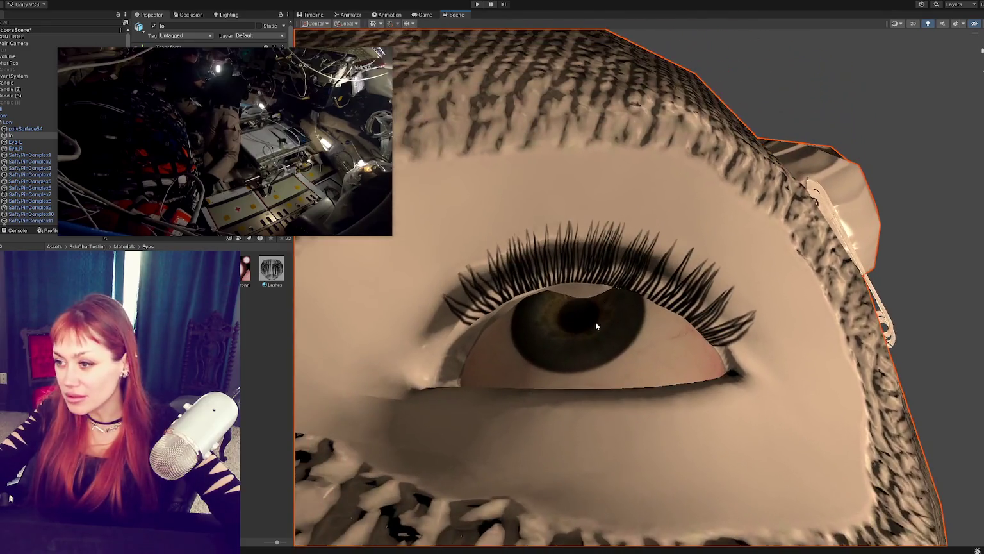
{"action": "mouse_move", "coordinate": [595, 322]}
{"action": "right_mouse_down", "text": "alt"}
{"action": "mouse_move", "coordinate": [694, 320]}
{"action": "mouse_move", "coordinate": [681, 289]}
{"action": "right_mouse_up", "text": "alt"}
{"action": "left_click_drag", "start_coordinate": [694, 301], "coordinate": [651, 184], "text": "alt"}
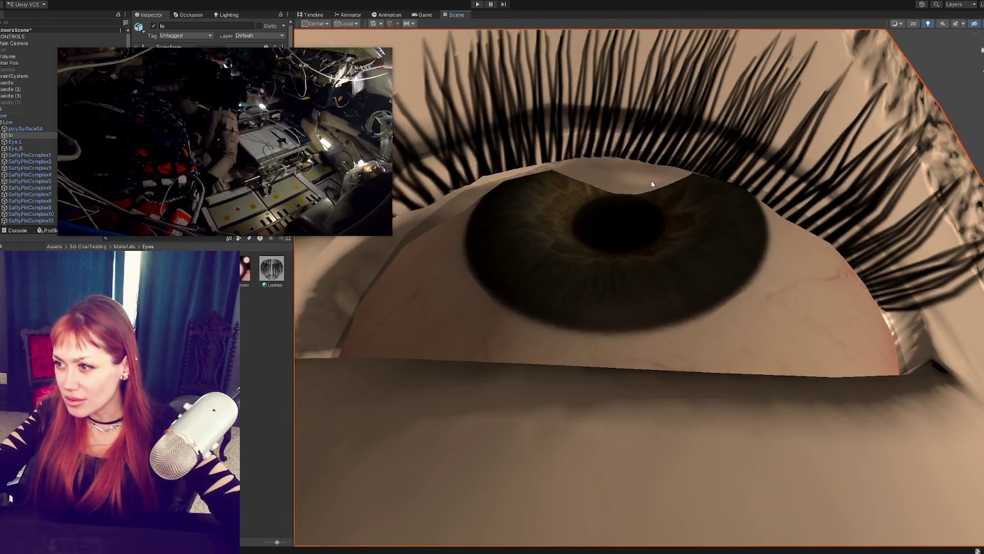
{"action": "left_click", "coordinate": [638, 177]}
{"action": "scroll", "coordinate": [637, 176], "scroll_direction": "down", "scroll_amount": 5}
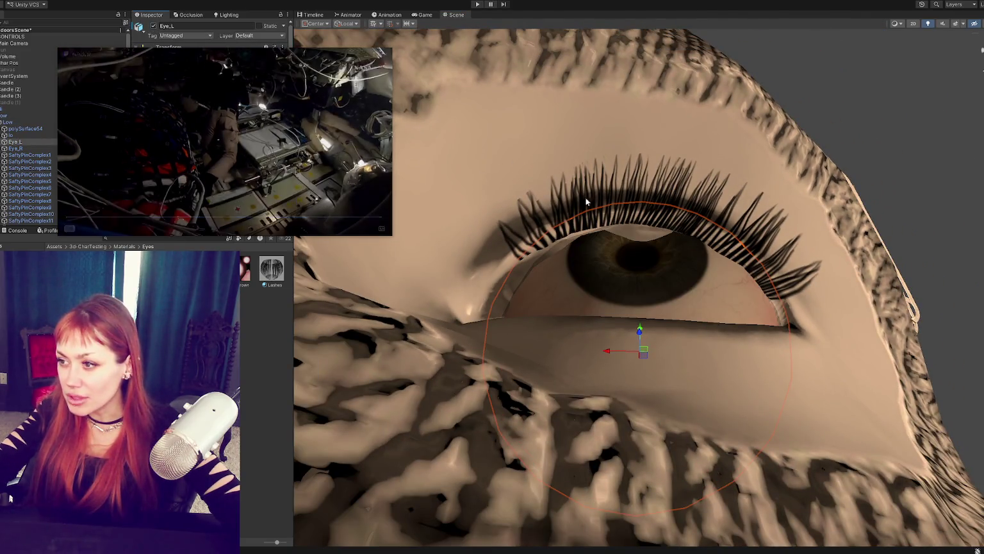
{"action": "key", "text": "alt+Tab"}
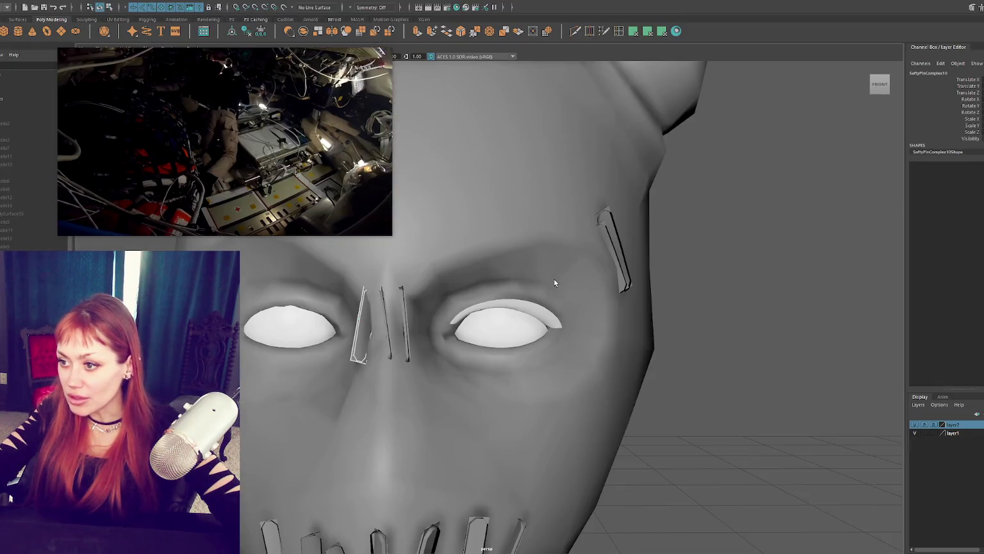
Isolate the head mesh, switch it to vertex editing, and frame the face from the front
{"action": "left_click", "coordinate": [555, 283]}
{"action": "key", "text": "ctrl+1"}
{"action": "mouse_move", "coordinate": [555, 282]}
{"action": "left_mouse_down", "text": "alt"}
{"action": "mouse_move", "coordinate": [538, 266]}
{"action": "mouse_move", "coordinate": [705, 289]}
{"action": "left_mouse_up", "text": "alt"}
{"action": "right_click_drag", "start_coordinate": [787, 296], "coordinate": [755, 293]}
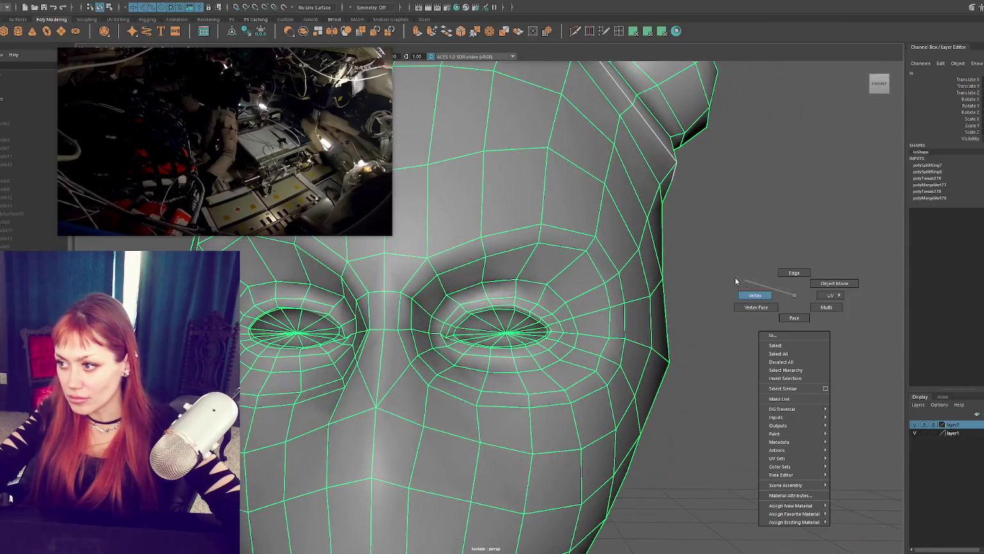
{"action": "left_click", "coordinate": [506, 334]}
{"action": "mouse_move", "coordinate": [506, 334]}
{"action": "left_mouse_down", "text": "alt"}
{"action": "mouse_move", "coordinate": [569, 334]}
{"action": "mouse_move", "coordinate": [558, 334]}
{"action": "left_mouse_up", "text": "alt"}
{"action": "scroll", "coordinate": [568, 336], "scroll_direction": "up", "scroll_amount": 3}
{"action": "scroll", "coordinate": [593, 330], "scroll_direction": "up", "scroll_amount": 2}
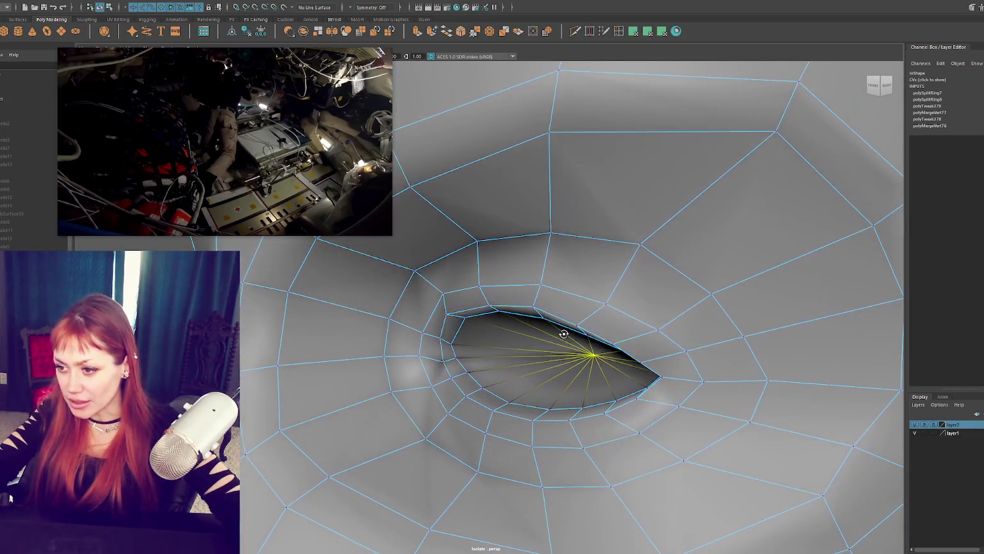
Insert an edge loop around one eye hole, pull its inner vertices toward the corner, then loop the other rim
{"action": "left_click", "coordinate": [618, 31]}
{"action": "left_click", "coordinate": [506, 405]}
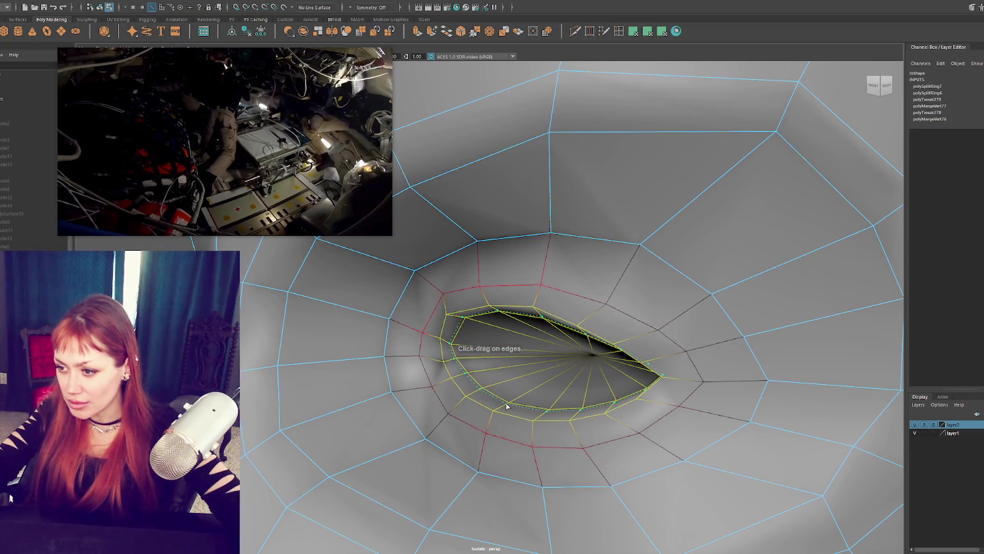
{"action": "left_click_drag", "start_coordinate": [506, 405], "coordinate": [518, 406]}
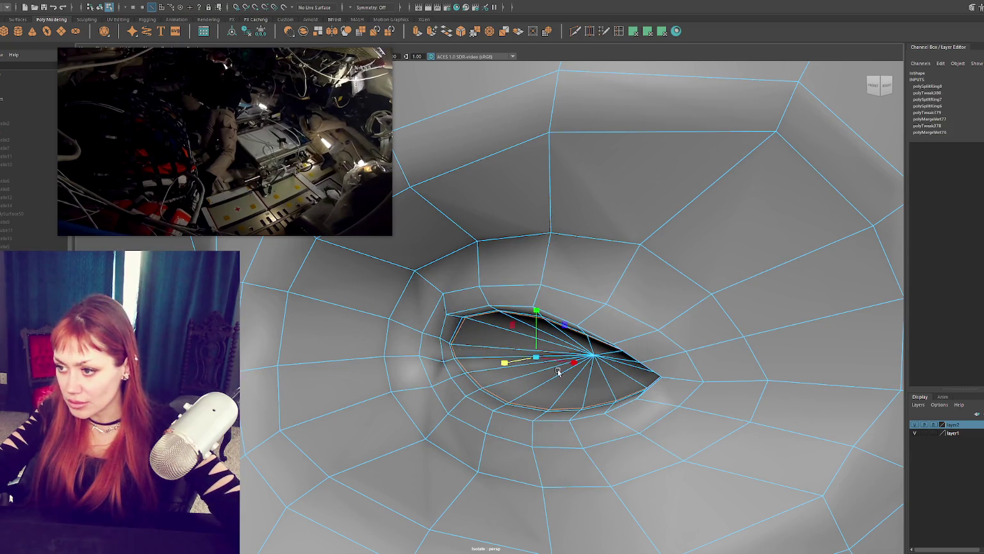
{"action": "mouse_move", "coordinate": [537, 361]}
{"action": "left_mouse_down"}
{"action": "mouse_move", "coordinate": [568, 339]}
{"action": "mouse_move", "coordinate": [516, 365]}
{"action": "mouse_move", "coordinate": [532, 362]}
{"action": "mouse_move", "coordinate": [511, 391]}
{"action": "left_mouse_up"}
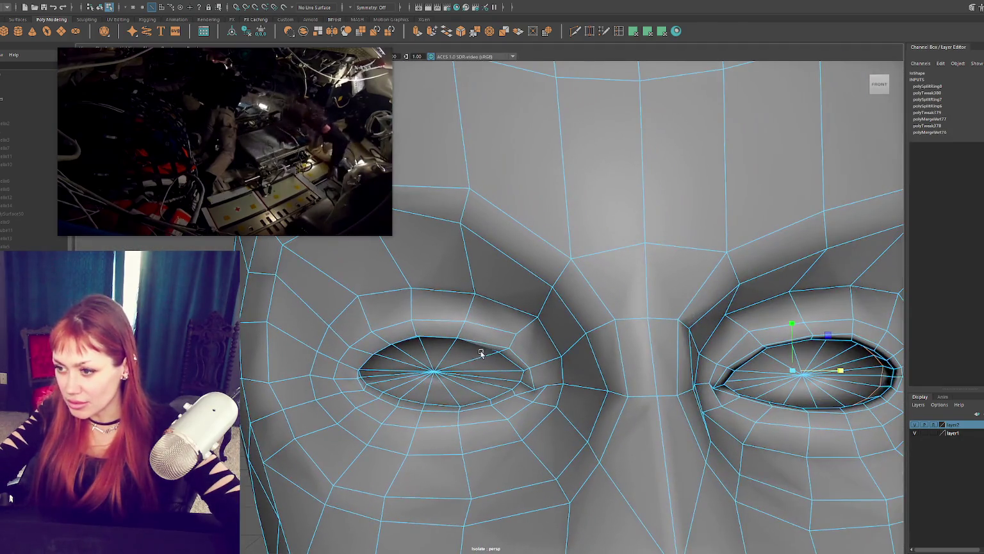
{"action": "scroll", "coordinate": [468, 314], "scroll_direction": "up", "scroll_amount": 5}
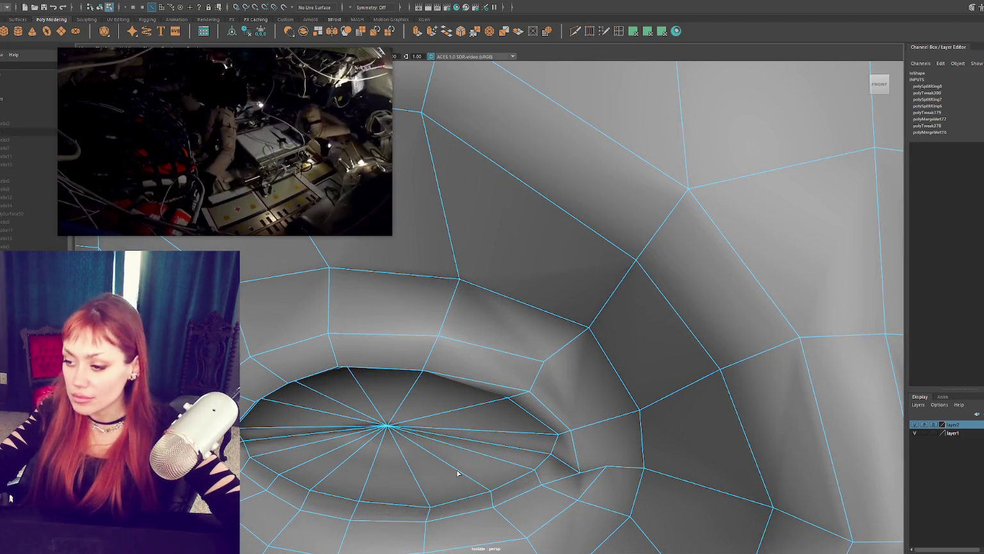
{"action": "left_click", "coordinate": [491, 495]}
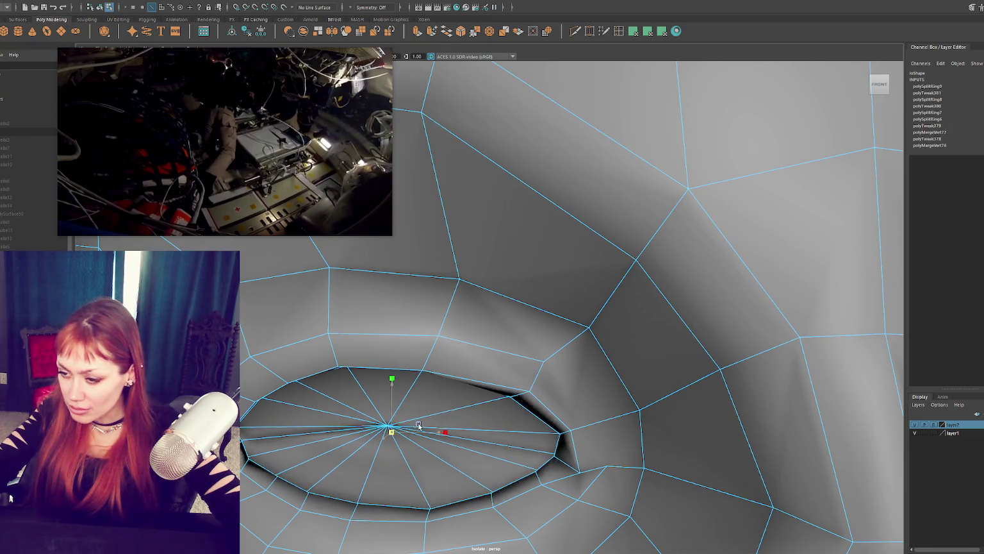
Move the vertex below the eye corner up toward the corner, then select the outer-corner vertex
{"action": "mouse_move", "coordinate": [392, 433]}
{"action": "left_mouse_down", "text": "alt"}
{"action": "mouse_move", "coordinate": [472, 440]}
{"action": "mouse_move", "coordinate": [512, 420]}
{"action": "left_mouse_up", "text": "alt"}
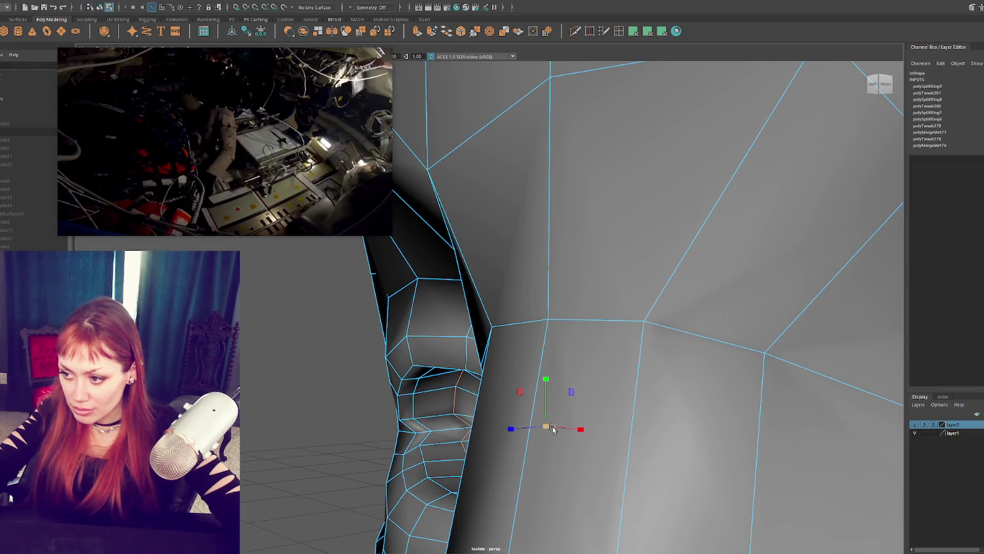
{"action": "mouse_move", "coordinate": [544, 430]}
{"action": "left_mouse_down", "text": "alt"}
{"action": "mouse_move", "coordinate": [499, 434]}
{"action": "mouse_move", "coordinate": [466, 422]}
{"action": "left_mouse_up", "text": "alt"}
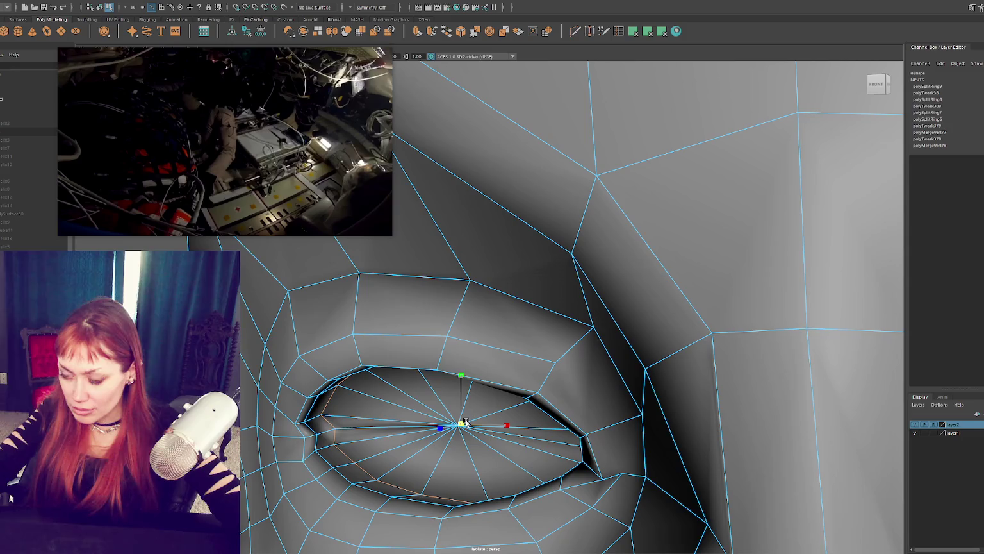
{"action": "right_click_drag", "start_coordinate": [310, 441], "coordinate": [299, 346]}
{"action": "mouse_move", "coordinate": [299, 346]}
{"action": "left_mouse_down", "text": "alt"}
{"action": "mouse_move", "coordinate": [298, 359]}
{"action": "mouse_move", "coordinate": [406, 345]}
{"action": "mouse_move", "coordinate": [374, 352]}
{"action": "mouse_move", "coordinate": [375, 408]}
{"action": "left_mouse_up", "text": "alt"}
{"action": "left_click", "coordinate": [362, 401]}
{"action": "middle_click_drag", "start_coordinate": [355, 382], "coordinate": [341, 376]}
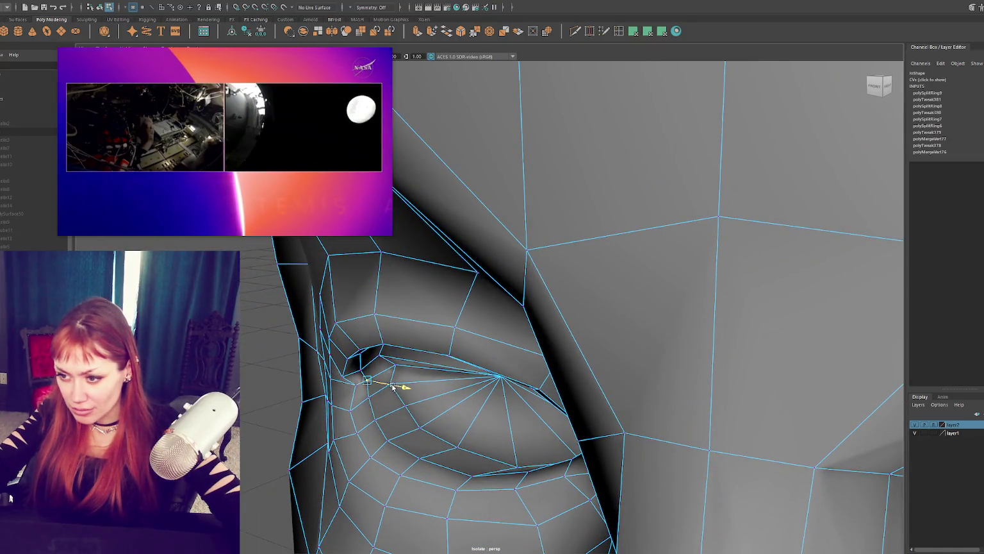
{"action": "mouse_move", "coordinate": [351, 397]}
{"action": "left_mouse_down", "text": "alt"}
{"action": "mouse_move", "coordinate": [410, 466]}
{"action": "mouse_move", "coordinate": [299, 471]}
{"action": "mouse_move", "coordinate": [314, 475]}
{"action": "mouse_move", "coordinate": [257, 457]}
{"action": "mouse_move", "coordinate": [567, 371]}
{"action": "mouse_move", "coordinate": [560, 347]}
{"action": "mouse_move", "coordinate": [516, 364]}
{"action": "mouse_move", "coordinate": [506, 346]}
{"action": "left_mouse_up", "text": "alt"}
{"action": "scroll", "coordinate": [400, 460], "scroll_direction": "up", "scroll_amount": 3}
{"action": "left_click", "coordinate": [263, 480]}
{"action": "left_click", "coordinate": [372, 7]}
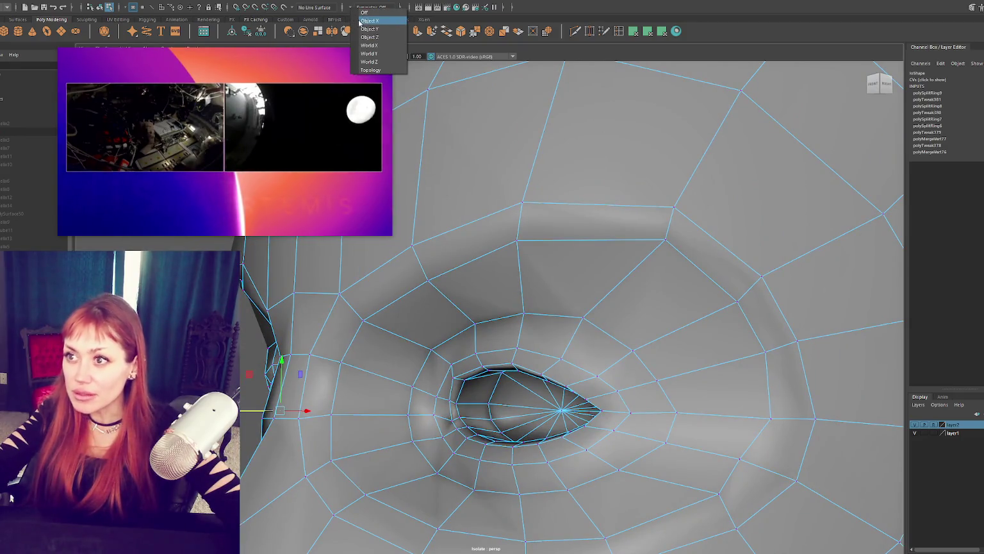
Toggle symmetry to Object X and back off, then zoom in on the inner eye corner
{"action": "left_click", "coordinate": [369, 17]}
{"action": "left_click_drag", "start_coordinate": [408, 330], "coordinate": [448, 330], "text": "alt"}
{"action": "left_click", "coordinate": [375, 7]}
{"action": "left_click", "coordinate": [370, 15]}
{"action": "left_click", "coordinate": [415, 394]}
{"action": "left_click_drag", "start_coordinate": [301, 281], "coordinate": [328, 297], "text": "alt"}
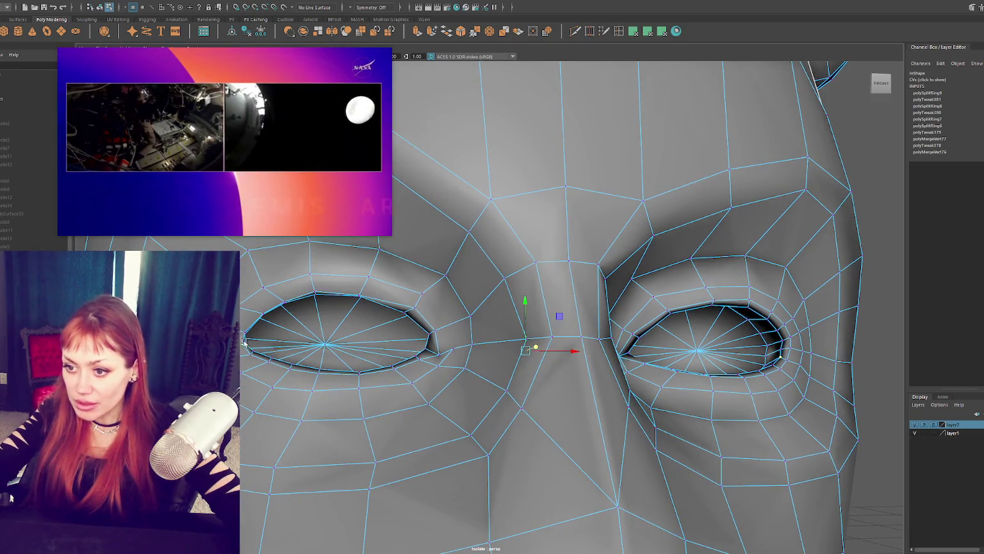
{"action": "mouse_move", "coordinate": [244, 343]}
{"action": "left_mouse_down", "text": "alt"}
{"action": "mouse_move", "coordinate": [324, 346]}
{"action": "mouse_move", "coordinate": [319, 323]}
{"action": "mouse_move", "coordinate": [430, 481]}
{"action": "left_mouse_up", "text": "alt"}
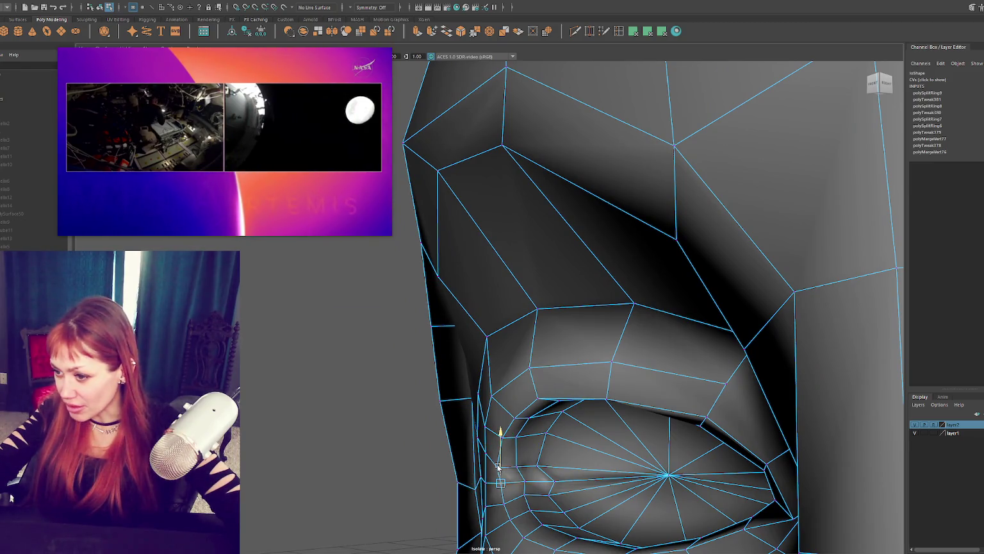
Move the inner-corner vertex vertically along the upper lid, then frame the whole face in object mode
{"action": "left_click", "coordinate": [480, 467]}
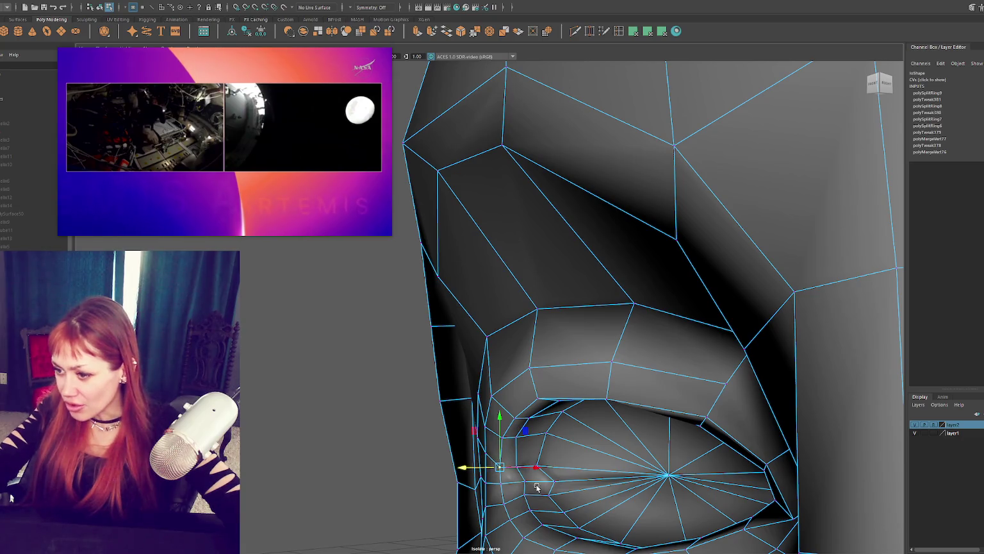
{"action": "left_click_drag", "start_coordinate": [491, 487], "coordinate": [459, 499], "text": "alt"}
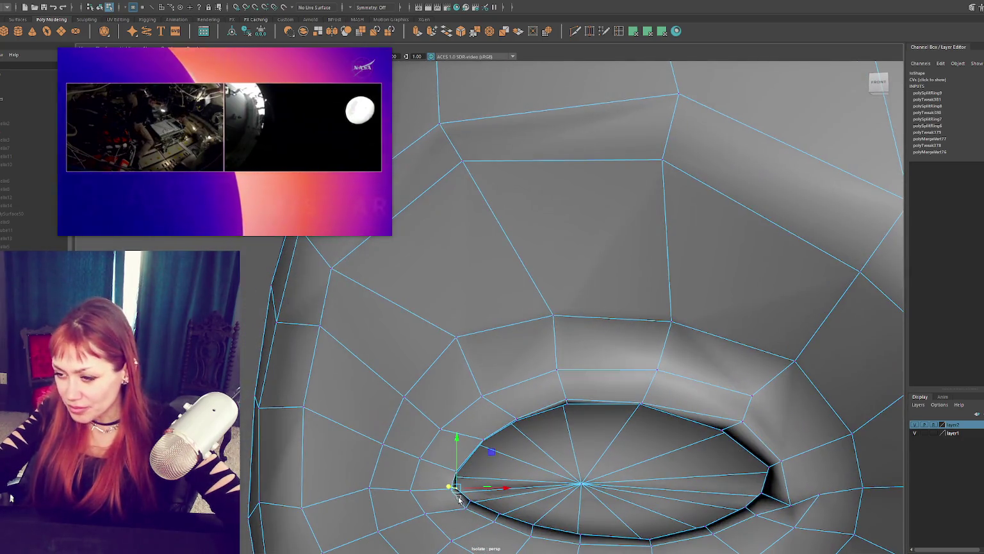
{"action": "left_click", "coordinate": [457, 476]}
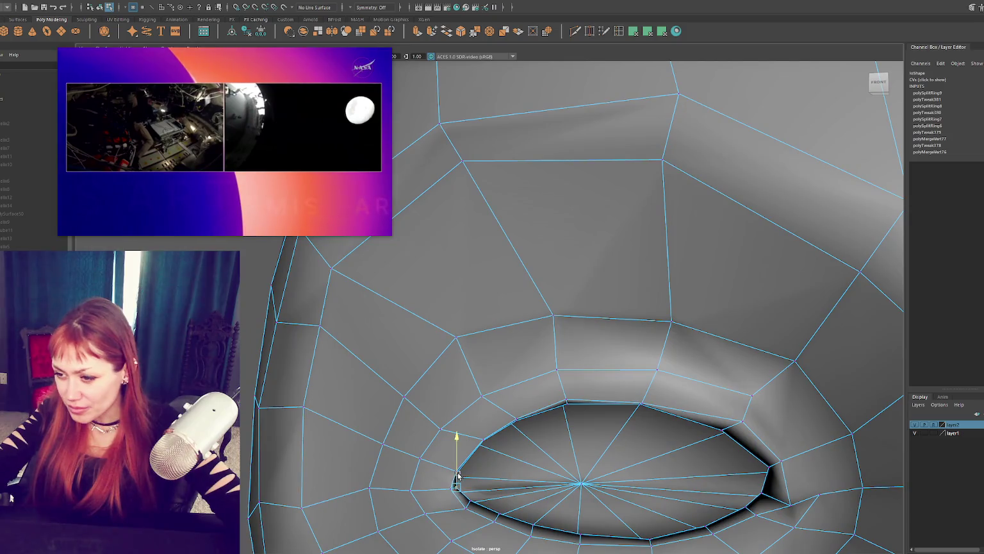
{"action": "mouse_move", "coordinate": [483, 488]}
{"action": "left_mouse_down", "text": "alt"}
{"action": "mouse_move", "coordinate": [502, 470]}
{"action": "mouse_move", "coordinate": [449, 497]}
{"action": "left_mouse_up", "text": "alt"}
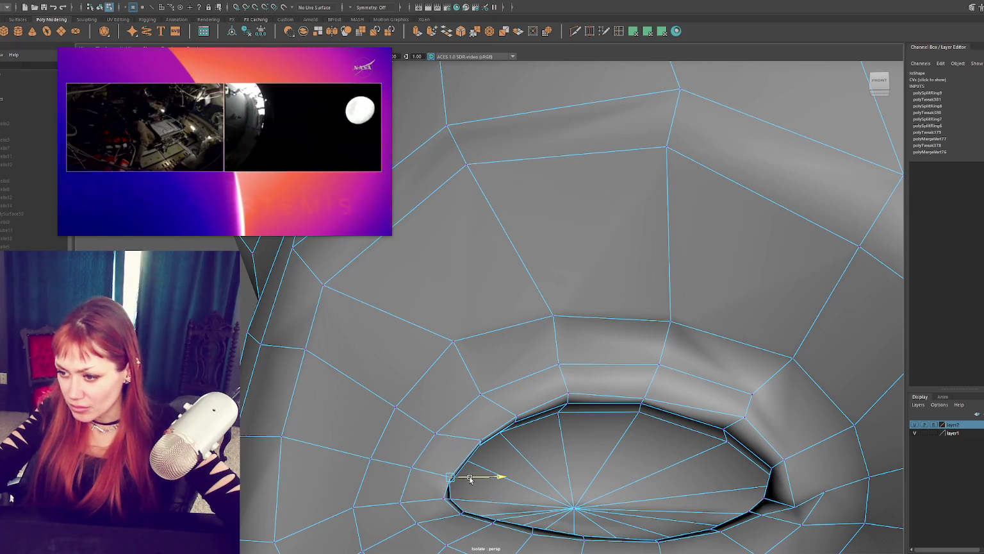
{"action": "left_click_drag", "start_coordinate": [466, 479], "coordinate": [462, 485], "text": "alt"}
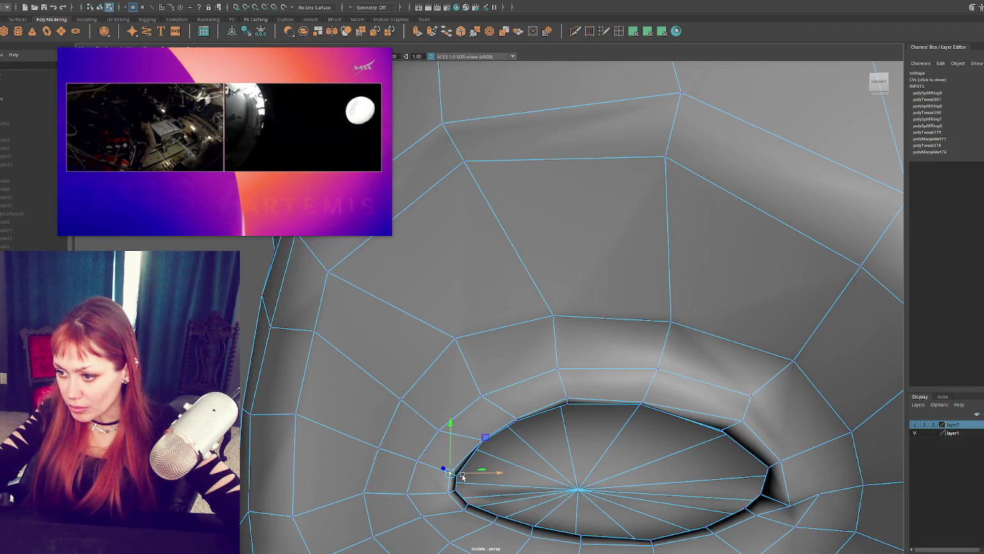
{"action": "mouse_move", "coordinate": [466, 476]}
{"action": "left_mouse_down", "text": "alt"}
{"action": "mouse_move", "coordinate": [503, 450]}
{"action": "mouse_move", "coordinate": [487, 452]}
{"action": "left_mouse_up", "text": "alt"}
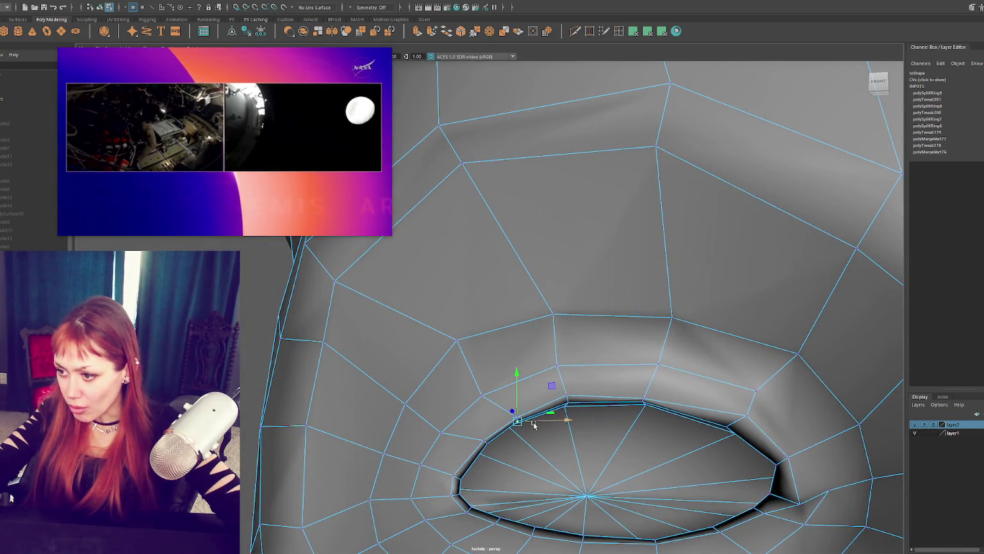
{"action": "scroll", "coordinate": [586, 417], "scroll_direction": "down", "scroll_amount": 3}
{"action": "right_click_drag", "start_coordinate": [591, 428], "coordinate": [641, 359], "text": "alt"}
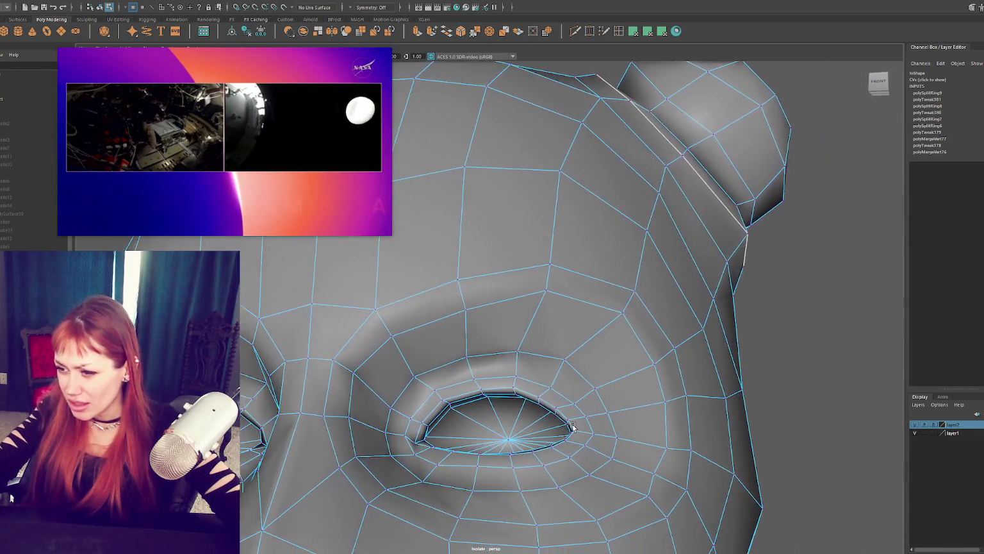
{"action": "key", "text": "F8"}
Exit isolation, select the head, eyes and slats, and export them with File > Export Selection
{"action": "left_click", "coordinate": [830, 269]}
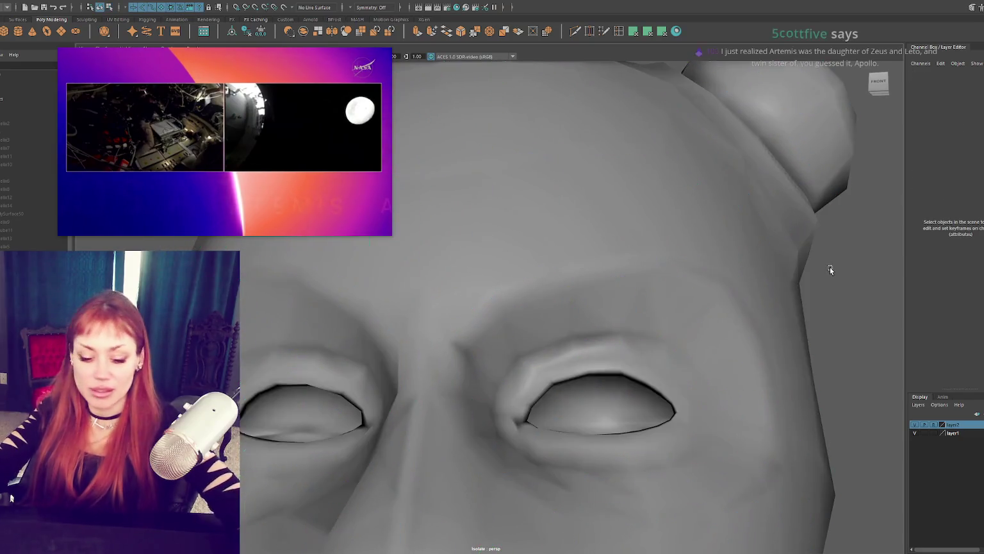
{"action": "key", "text": "ctrl+1"}
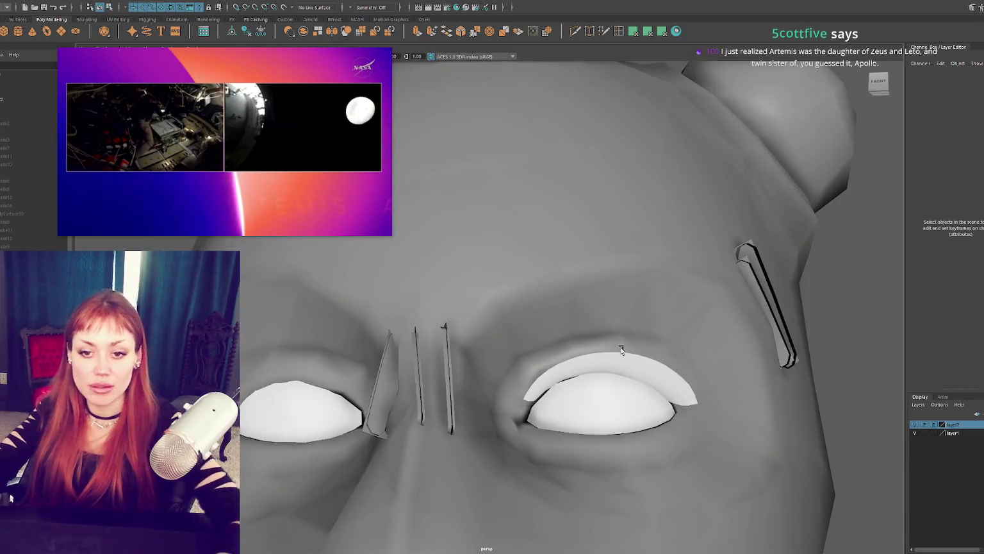
{"action": "scroll", "coordinate": [534, 352], "scroll_direction": "down", "scroll_amount": 5}
{"action": "scroll", "coordinate": [575, 342], "scroll_direction": "up", "scroll_amount": 1}
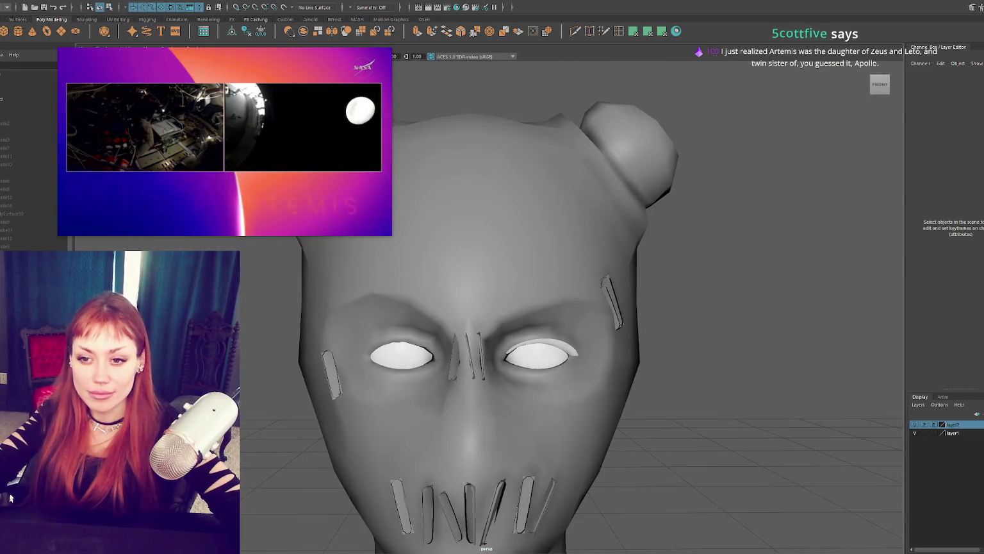
{"action": "left_click_drag", "start_coordinate": [801, 115], "coordinate": [276, 545]}
{"action": "left_click", "coordinate": [9, 3]}
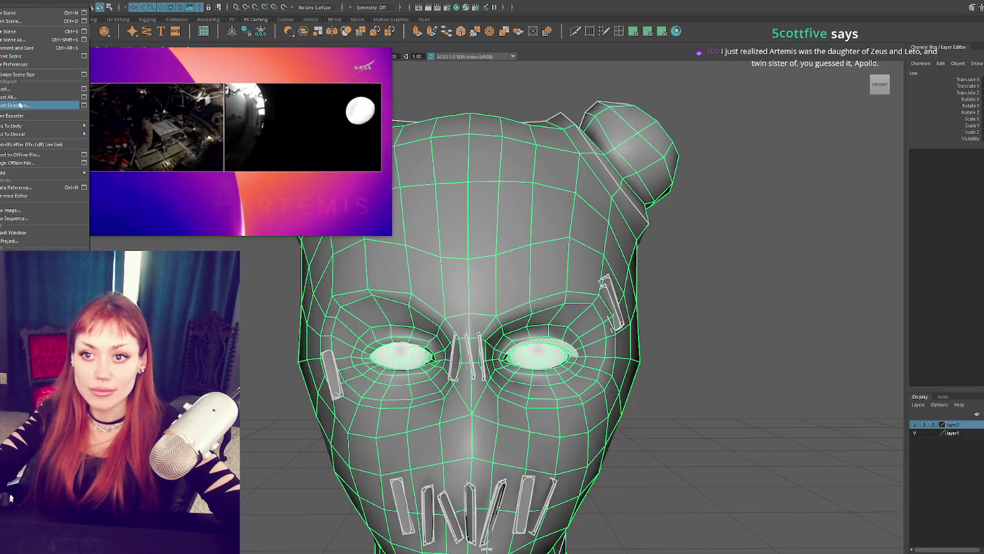
{"action": "left_click", "coordinate": [19, 104]}
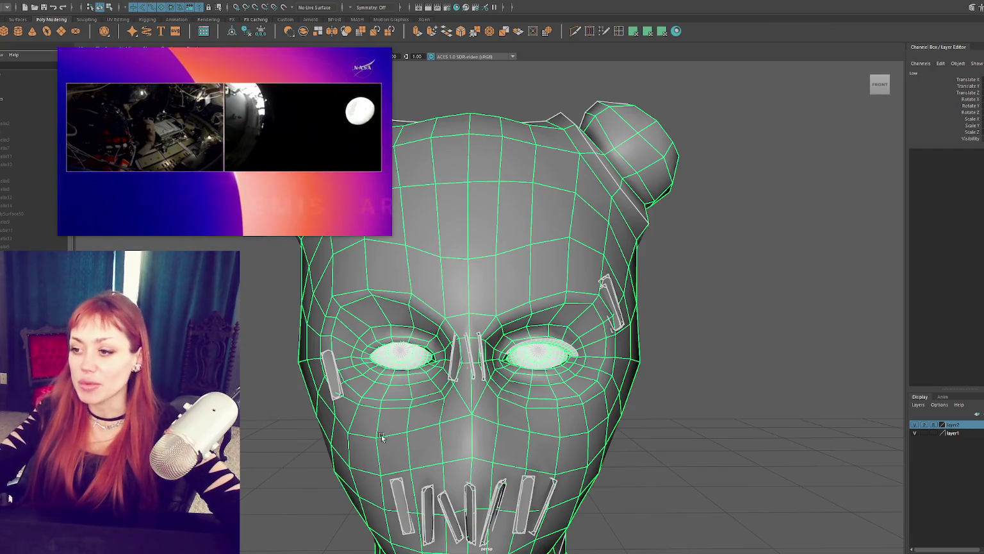
{"action": "left_click", "coordinate": [647, 356]}
Put the head in vertex mode and select eyelid vertices at the left eye's edge
{"action": "scroll", "coordinate": [666, 356], "scroll_direction": "up", "scroll_amount": 2}
{"action": "scroll", "coordinate": [669, 358], "scroll_direction": "up", "scroll_amount": 3}
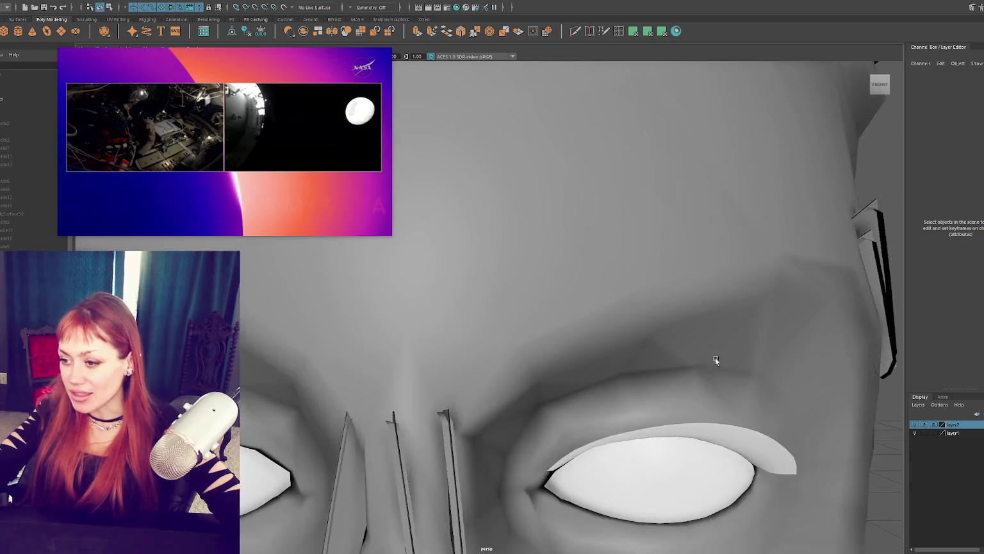
{"action": "scroll", "coordinate": [714, 358], "scroll_direction": "up", "scroll_amount": 2}
{"action": "mouse_move", "coordinate": [670, 345]}
{"action": "left_mouse_down", "text": "alt"}
{"action": "mouse_move", "coordinate": [567, 439]}
{"action": "mouse_move", "coordinate": [614, 473]}
{"action": "mouse_move", "coordinate": [486, 511]}
{"action": "mouse_move", "coordinate": [506, 494]}
{"action": "mouse_move", "coordinate": [417, 501]}
{"action": "mouse_move", "coordinate": [538, 501]}
{"action": "left_mouse_up", "text": "alt"}
{"action": "left_click", "coordinate": [567, 440]}
{"action": "left_click", "coordinate": [486, 510]}
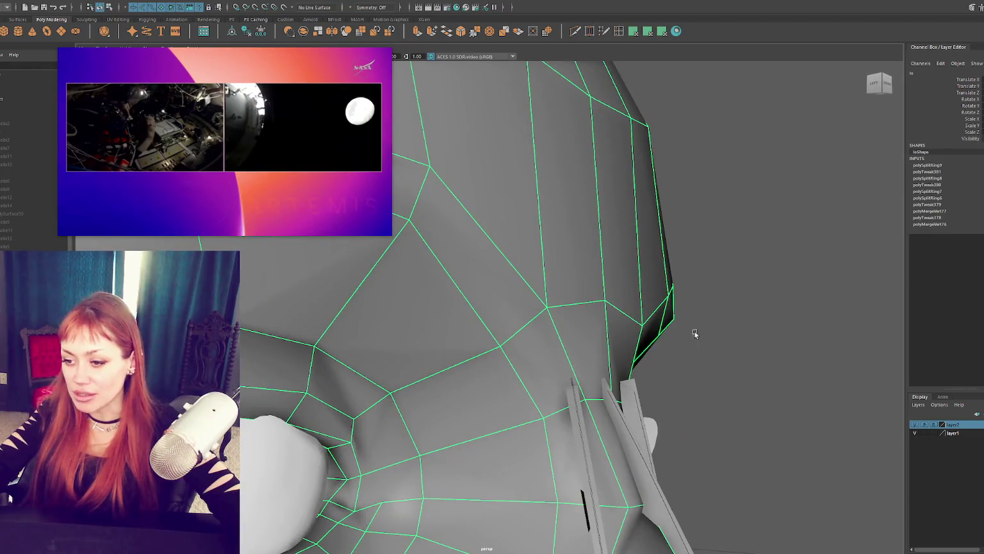
{"action": "key", "text": "F9"}
{"action": "left_click", "coordinate": [348, 478]}
{"action": "mouse_move", "coordinate": [412, 485]}
{"action": "left_mouse_down", "text": "alt"}
{"action": "mouse_move", "coordinate": [397, 468]}
{"action": "mouse_move", "coordinate": [410, 455]}
{"action": "mouse_move", "coordinate": [424, 443]}
{"action": "mouse_move", "coordinate": [443, 455]}
{"action": "mouse_move", "coordinate": [409, 467]}
{"action": "mouse_move", "coordinate": [382, 436]}
{"action": "mouse_move", "coordinate": [465, 485]}
{"action": "mouse_move", "coordinate": [435, 465]}
{"action": "left_mouse_up", "text": "alt"}
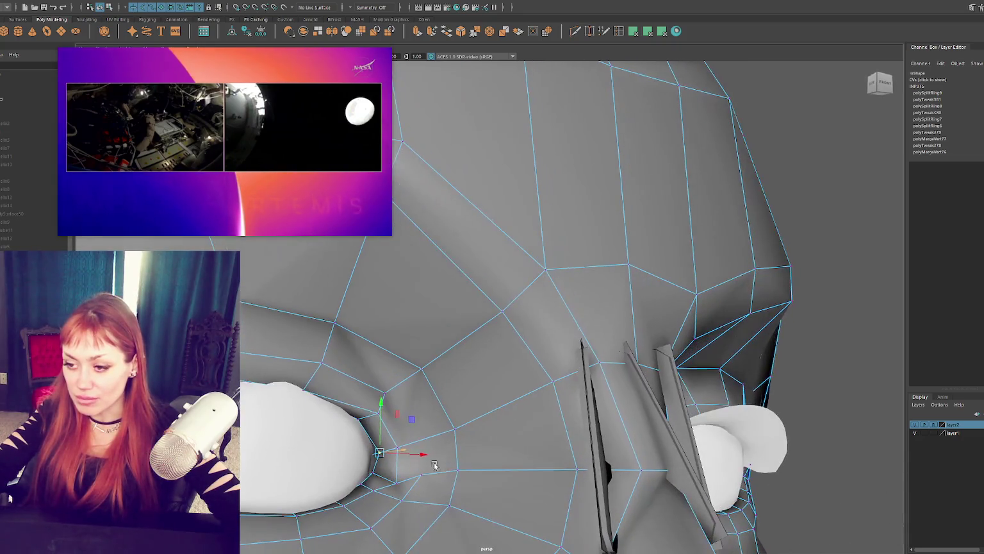
{"action": "left_click_drag", "start_coordinate": [364, 427], "coordinate": [291, 392], "text": "alt"}
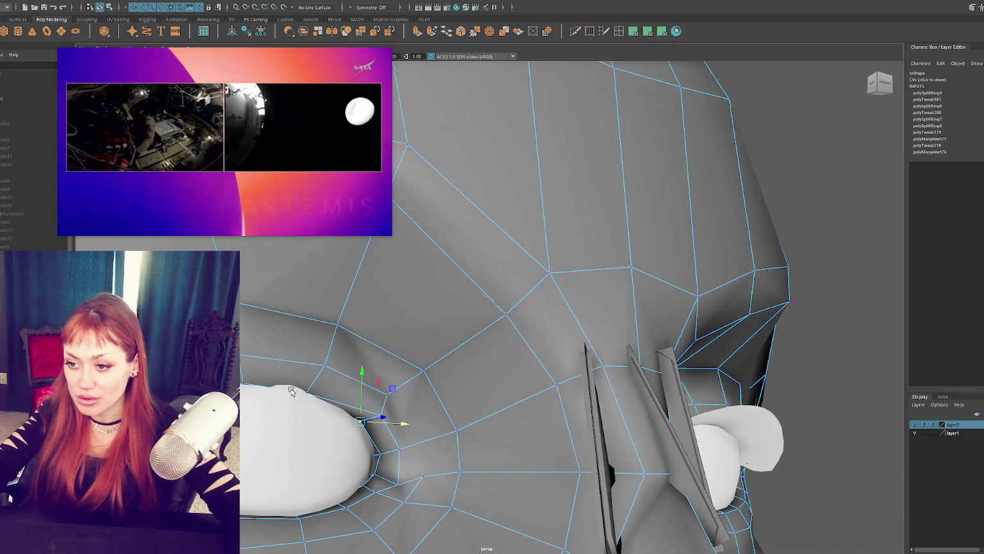
{"action": "left_click", "coordinate": [307, 384]}
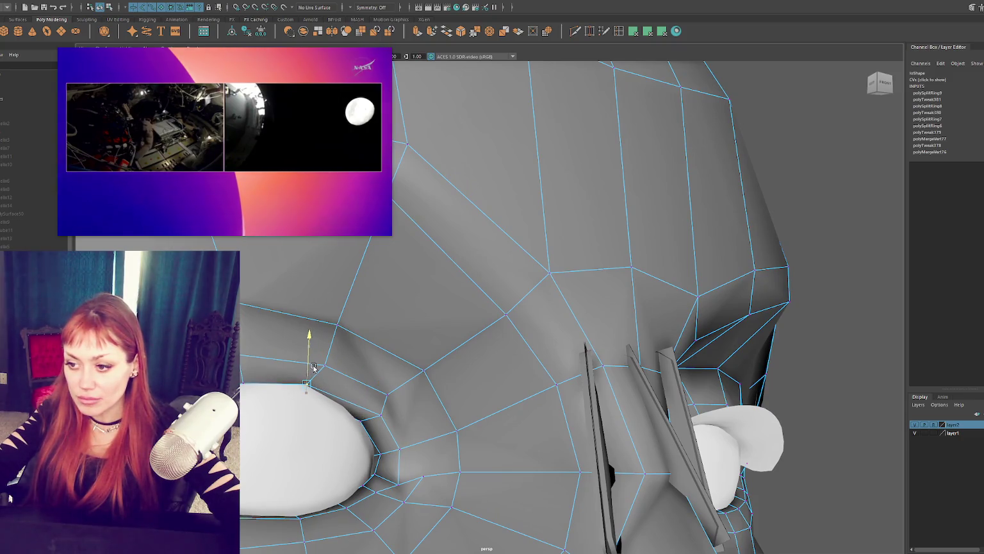
Frame the right eyeball, then reselect the head and return it to vertex editing
{"action": "left_click", "coordinate": [9, 499]}
{"action": "key", "text": "f"}
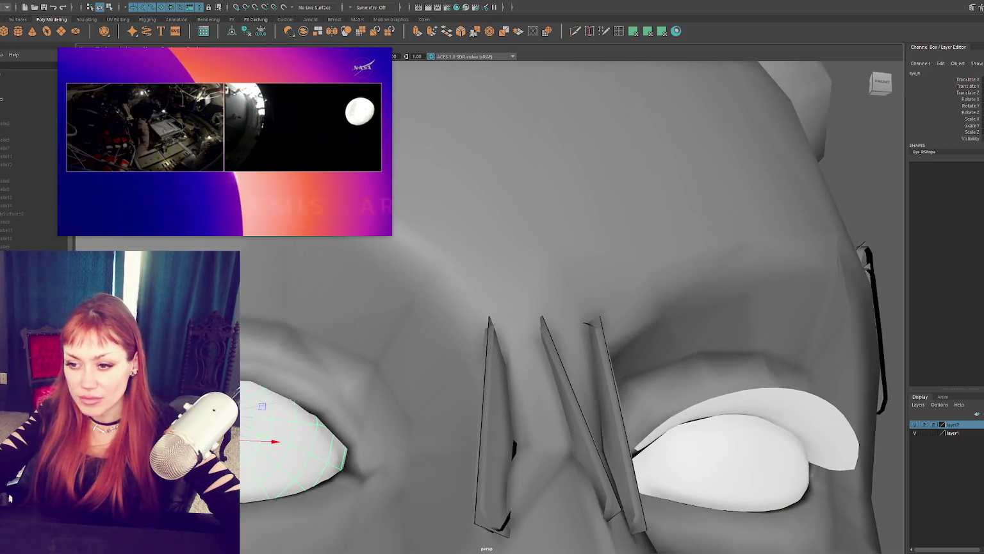
{"action": "scroll", "coordinate": [275, 347], "scroll_direction": "down", "scroll_amount": 3}
{"action": "left_click", "coordinate": [378, 325]}
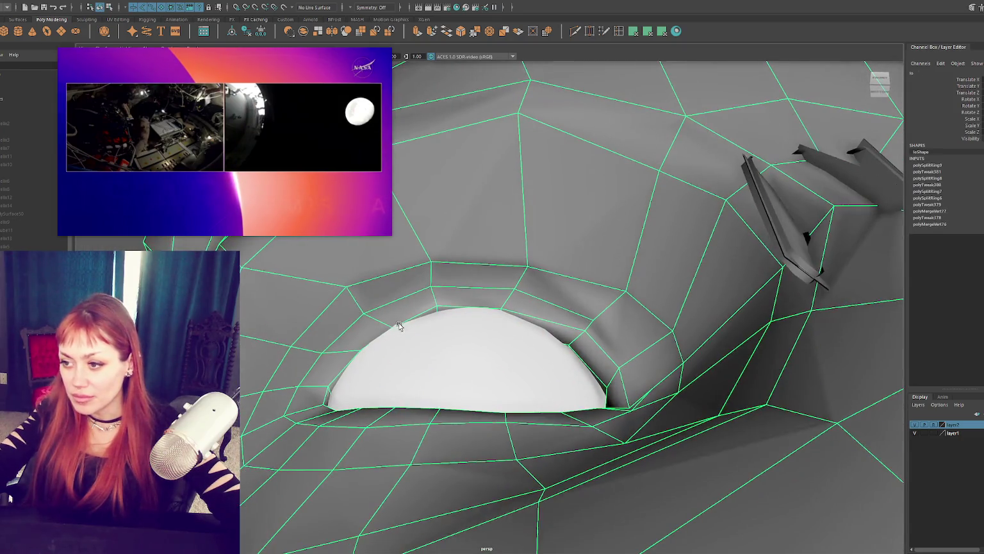
{"action": "key", "text": "F9"}
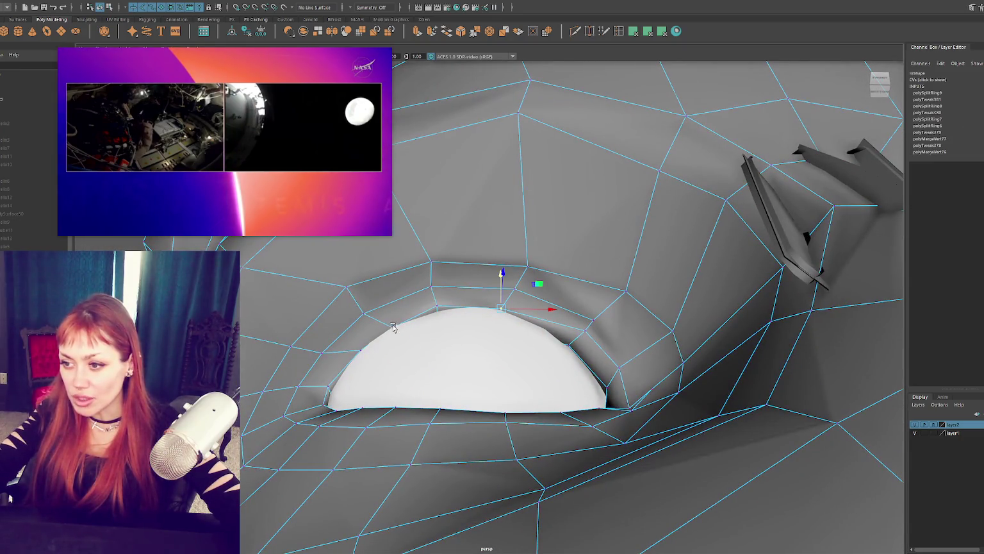
{"action": "key", "text": "F8"}
{"action": "key", "text": "F9"}
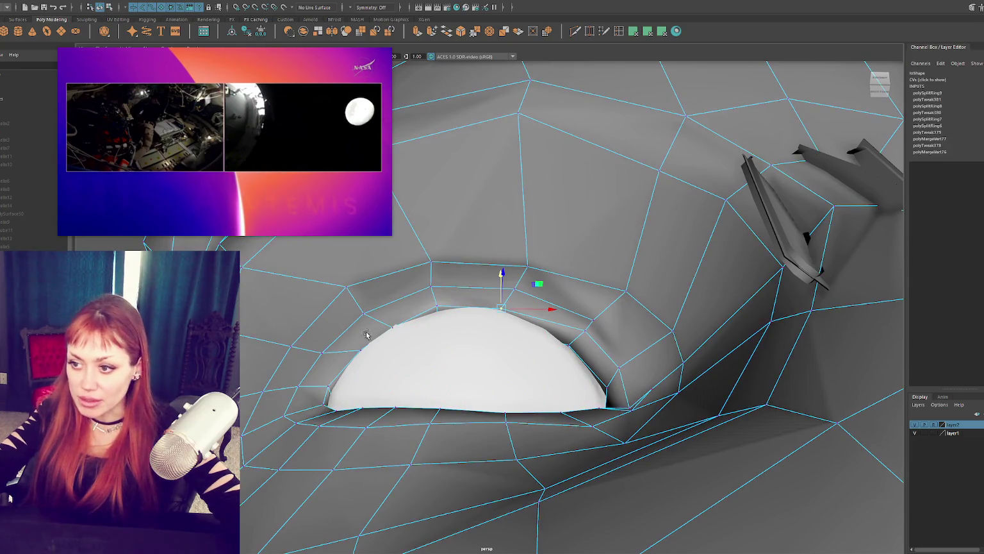
{"action": "key", "text": "F8"}
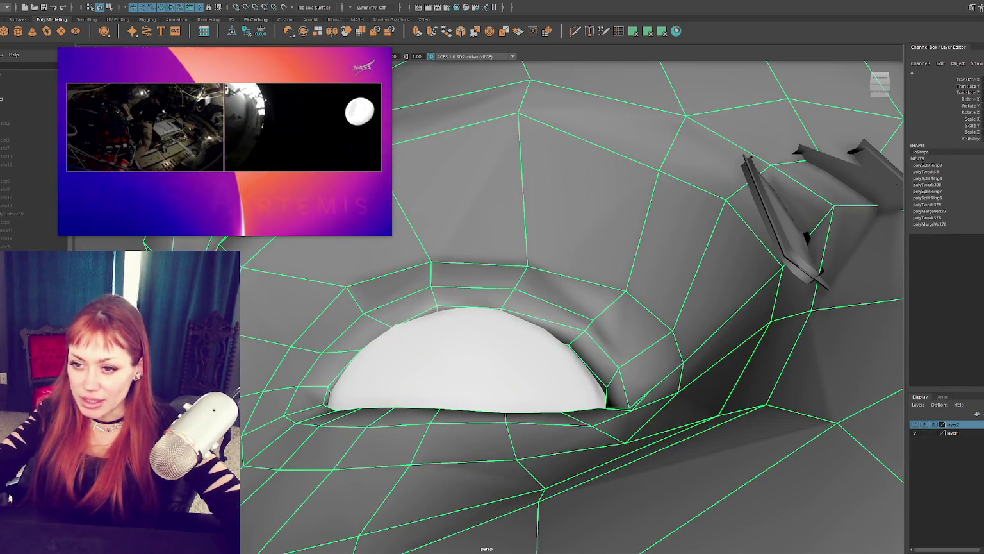
{"action": "key", "text": "F9"}
Select upper eyelid vertices above the eyeball and raise one slightly
{"action": "left_click", "coordinate": [392, 330]}
{"action": "left_click_drag", "start_coordinate": [393, 326], "coordinate": [400, 236], "text": "alt"}
{"action": "left_click", "coordinate": [509, 265]}
{"action": "left_click_drag", "start_coordinate": [509, 241], "coordinate": [536, 258]}
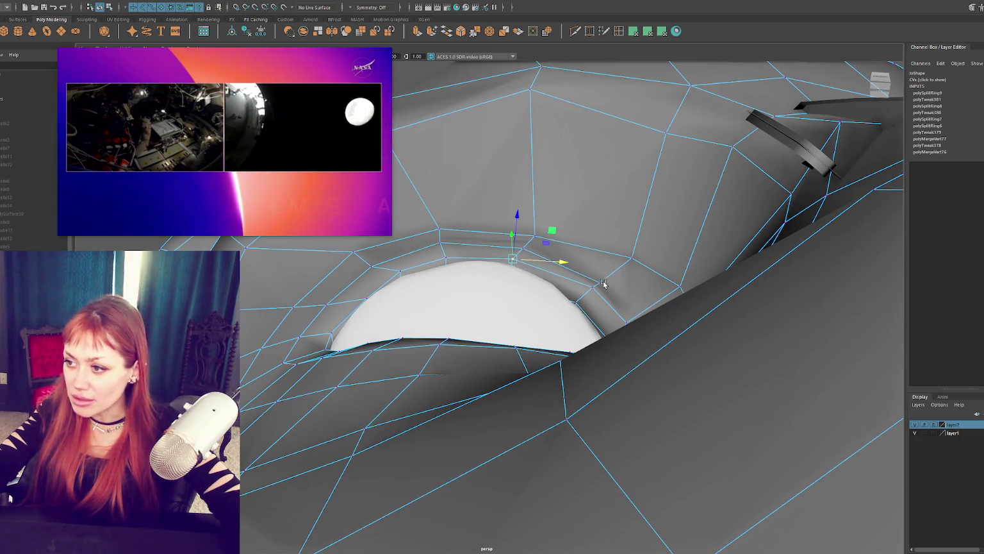
{"action": "left_click_drag", "start_coordinate": [603, 283], "coordinate": [592, 208], "text": "alt"}
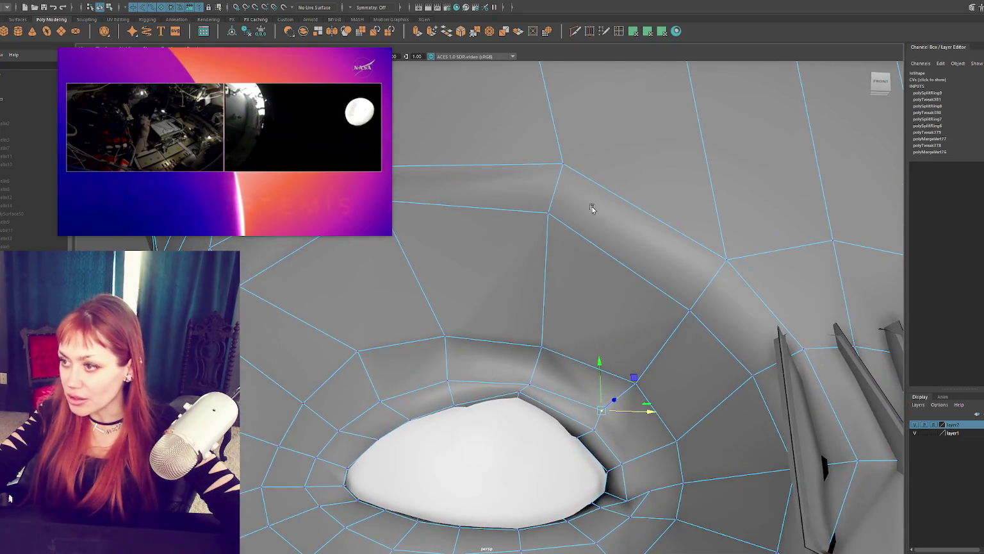
Start a new edge cut beside the eye corner, then abandon it
{"action": "left_click", "coordinate": [577, 33]}
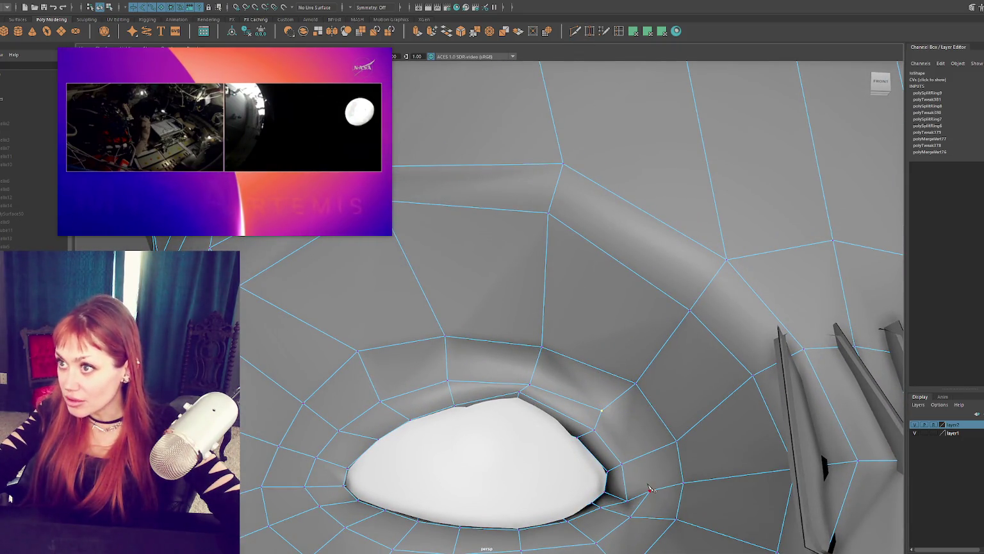
{"action": "left_click", "coordinate": [650, 491]}
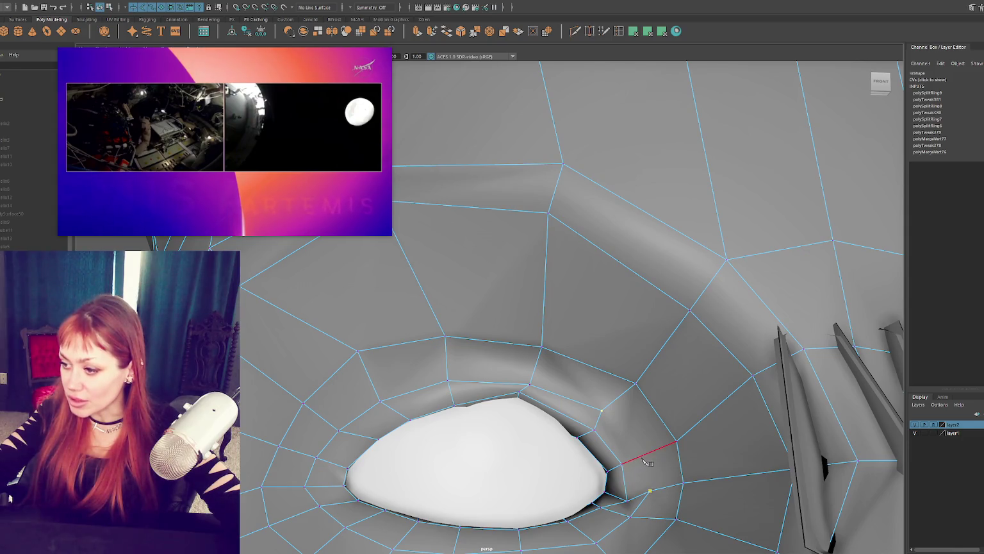
{"action": "scroll", "coordinate": [588, 415], "scroll_direction": "down", "scroll_amount": 3}
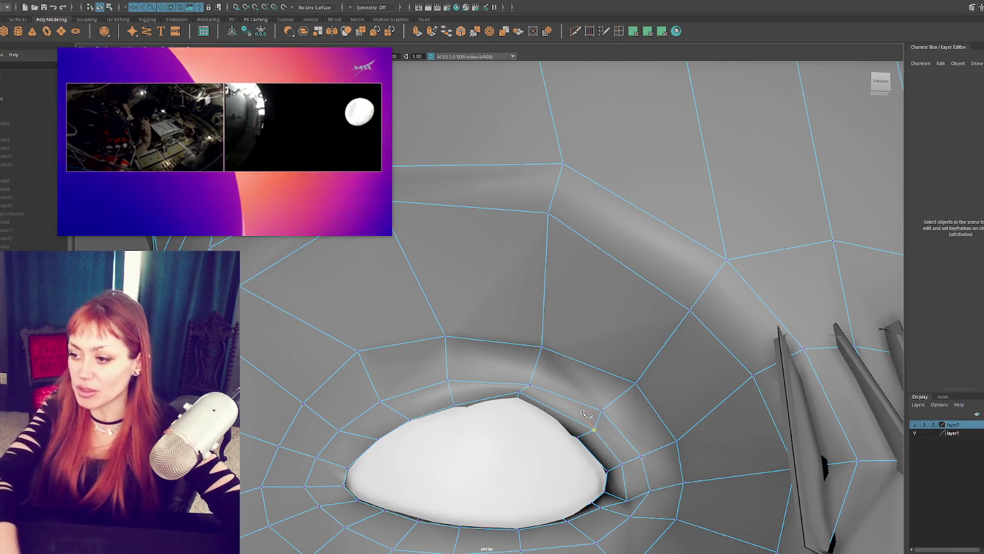
{"action": "scroll", "coordinate": [551, 370], "scroll_direction": "up", "scroll_amount": 4}
{"action": "right_click_drag", "start_coordinate": [540, 290], "coordinate": [506, 280]}
From a frontal view of both eyes, move an upper eyelid vertex to fit the eyeball
{"action": "mouse_move", "coordinate": [503, 279]}
{"action": "left_mouse_down", "text": "alt"}
{"action": "mouse_move", "coordinate": [532, 332]}
{"action": "mouse_move", "coordinate": [538, 323]}
{"action": "left_mouse_up", "text": "alt"}
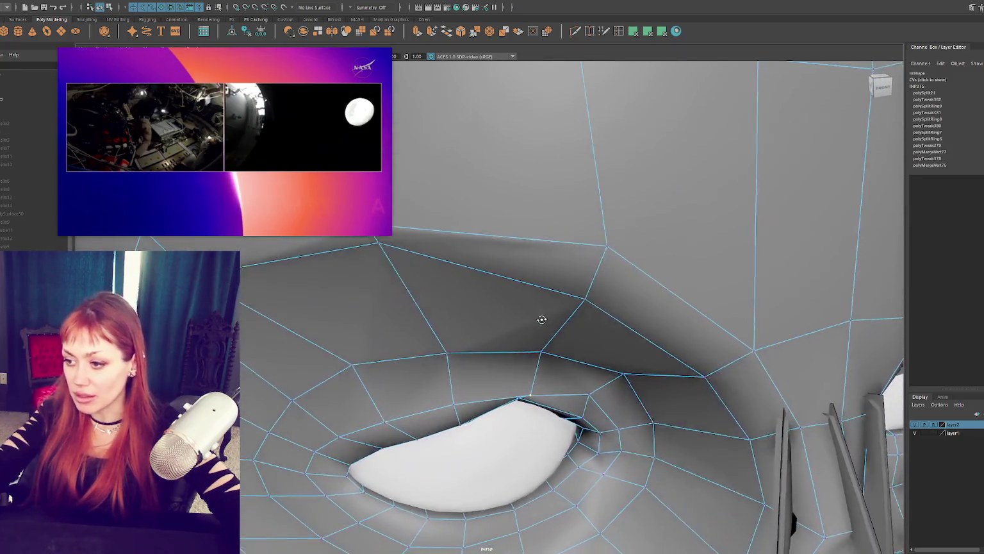
{"action": "scroll", "coordinate": [556, 352], "scroll_direction": "down", "scroll_amount": 3}
{"action": "left_click_drag", "start_coordinate": [630, 358], "coordinate": [490, 326], "text": "alt"}
{"action": "left_click", "coordinate": [489, 307]}
{"action": "mouse_move", "coordinate": [489, 288]}
{"action": "left_mouse_down"}
{"action": "mouse_move", "coordinate": [515, 392]}
{"action": "mouse_move", "coordinate": [506, 406]}
{"action": "left_mouse_up"}
{"action": "scroll", "coordinate": [542, 387], "scroll_direction": "down", "scroll_amount": 3}
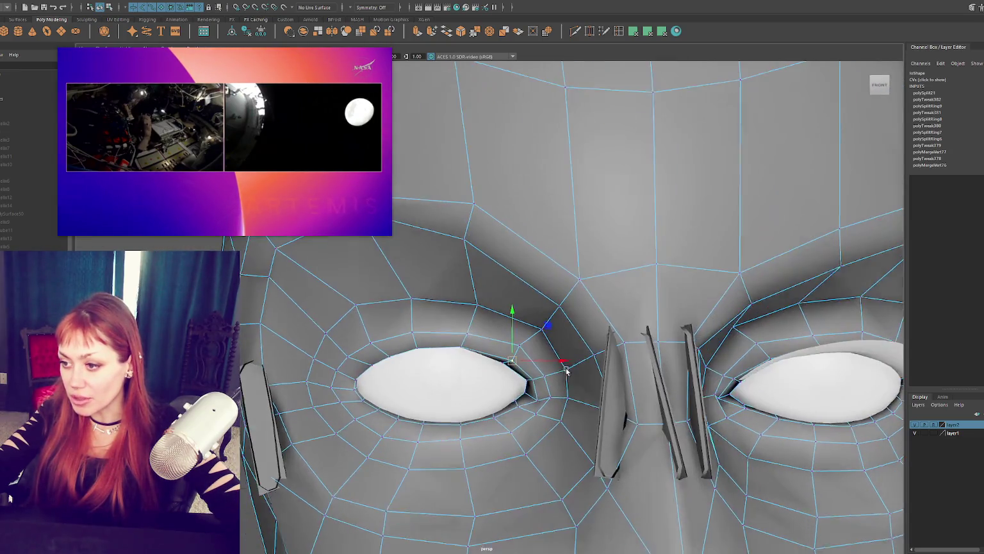
Raise the eyelid vertex near the cornea tip and select the neighbouring lid vertices
{"action": "mouse_move", "coordinate": [568, 369]}
{"action": "left_mouse_down", "text": "alt"}
{"action": "mouse_move", "coordinate": [620, 326]}
{"action": "mouse_move", "coordinate": [621, 384]}
{"action": "mouse_move", "coordinate": [640, 350]}
{"action": "left_mouse_up", "text": "alt"}
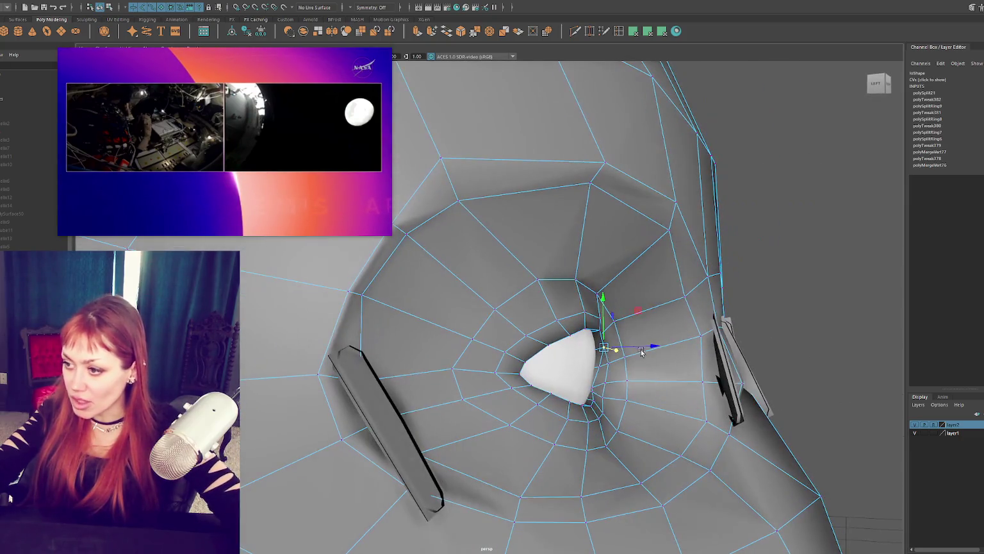
{"action": "left_click", "coordinate": [600, 331]}
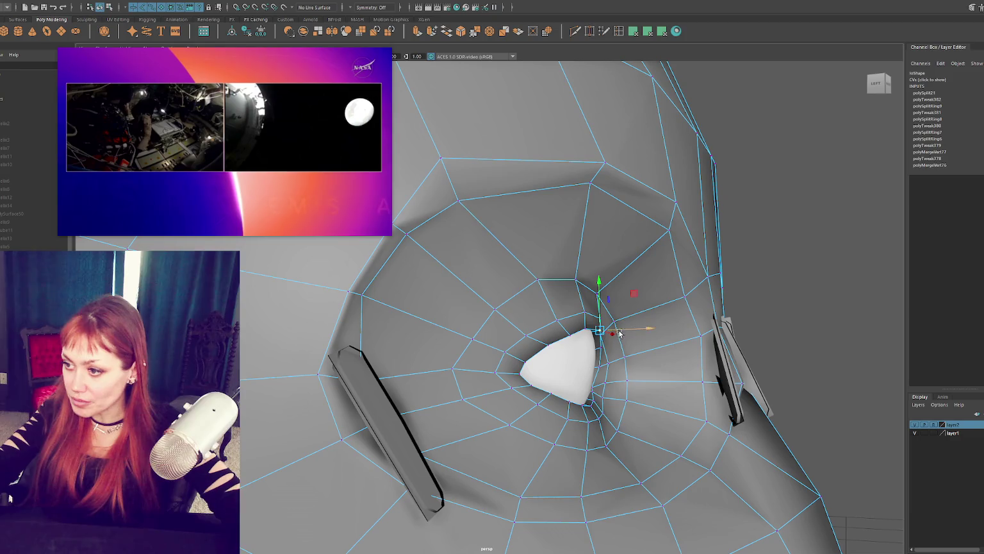
{"action": "left_click", "coordinate": [570, 332]}
{"action": "left_click_drag", "start_coordinate": [571, 321], "coordinate": [572, 316]}
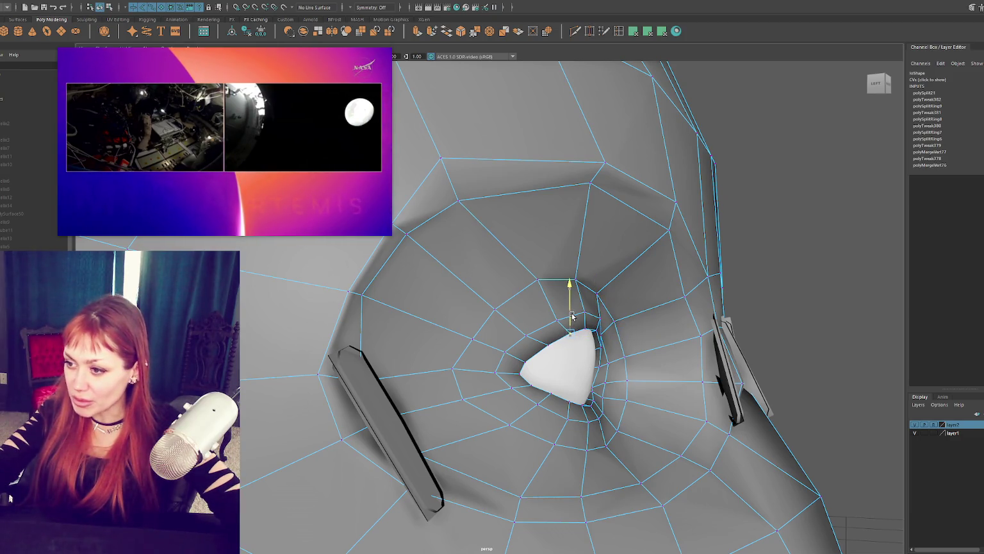
{"action": "left_click", "coordinate": [532, 384]}
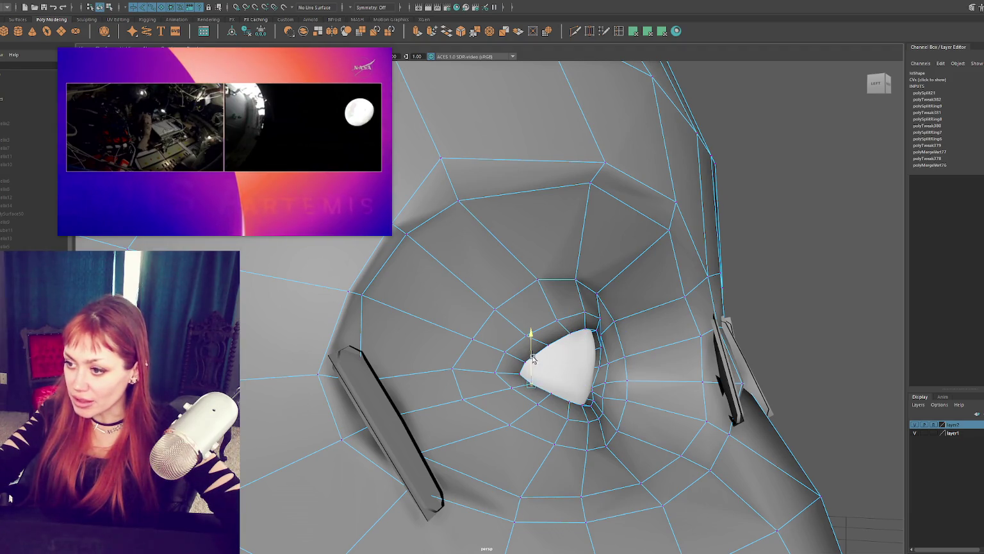
{"action": "left_click", "coordinate": [524, 364]}
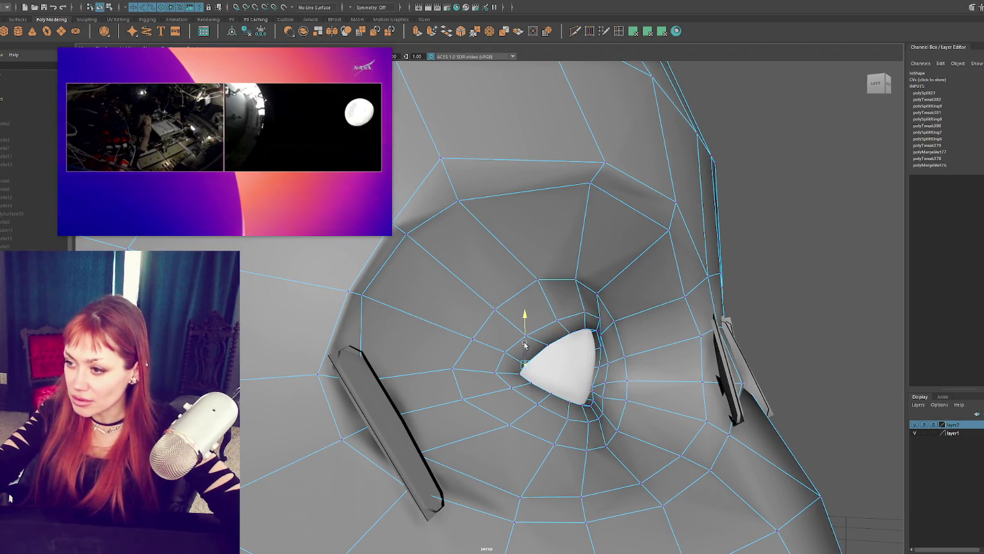
{"action": "left_click_drag", "start_coordinate": [602, 370], "coordinate": [653, 363]}
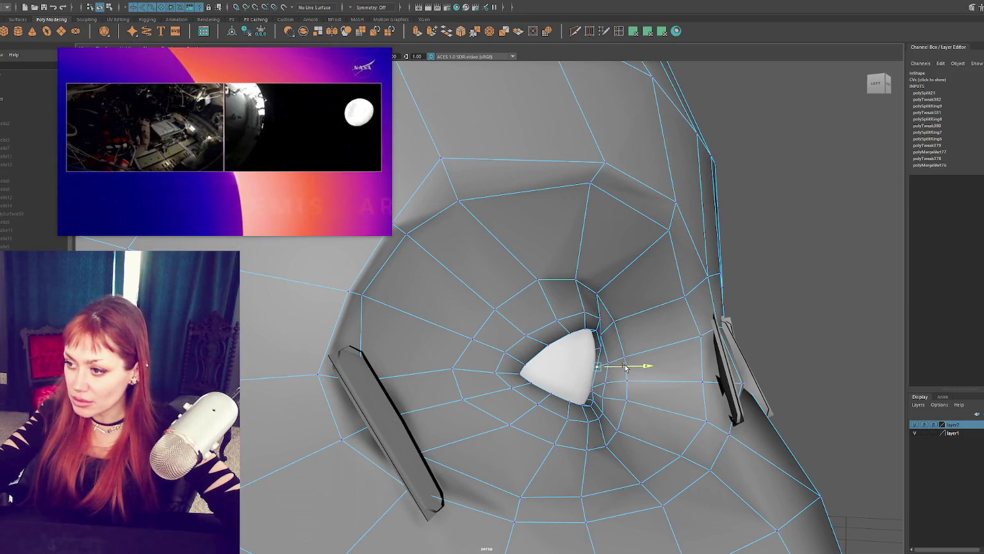
Reselect the head in vertex mode and pick the vertices below the eye corner
{"action": "left_click", "coordinate": [610, 349]}
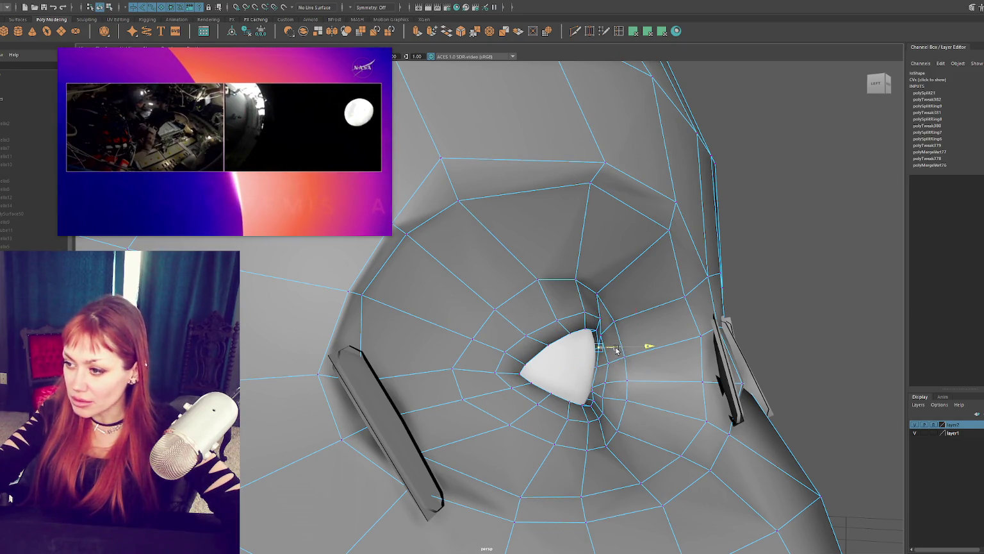
{"action": "key", "text": "F8"}
{"action": "left_click", "coordinate": [617, 347]}
{"action": "key", "text": "F8"}
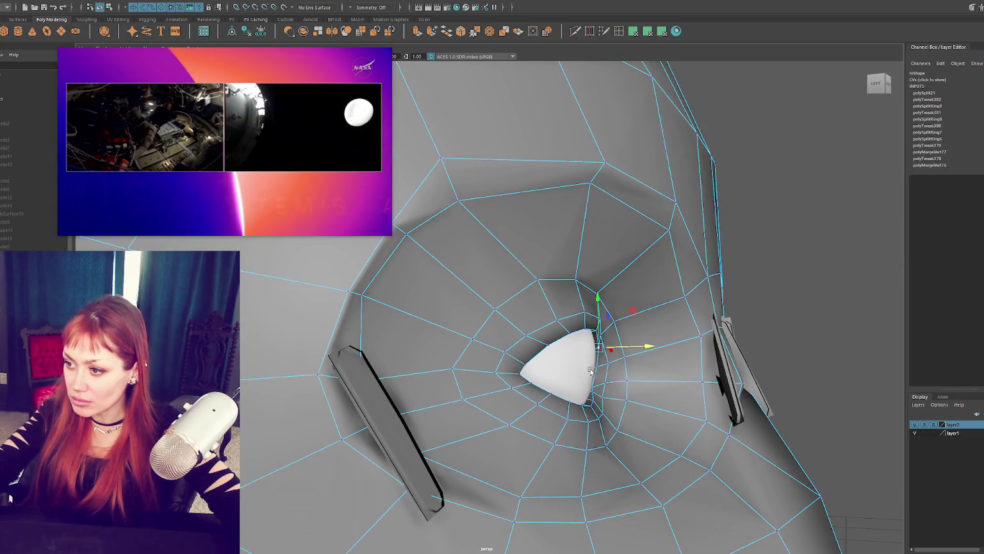
{"action": "left_click", "coordinate": [619, 383]}
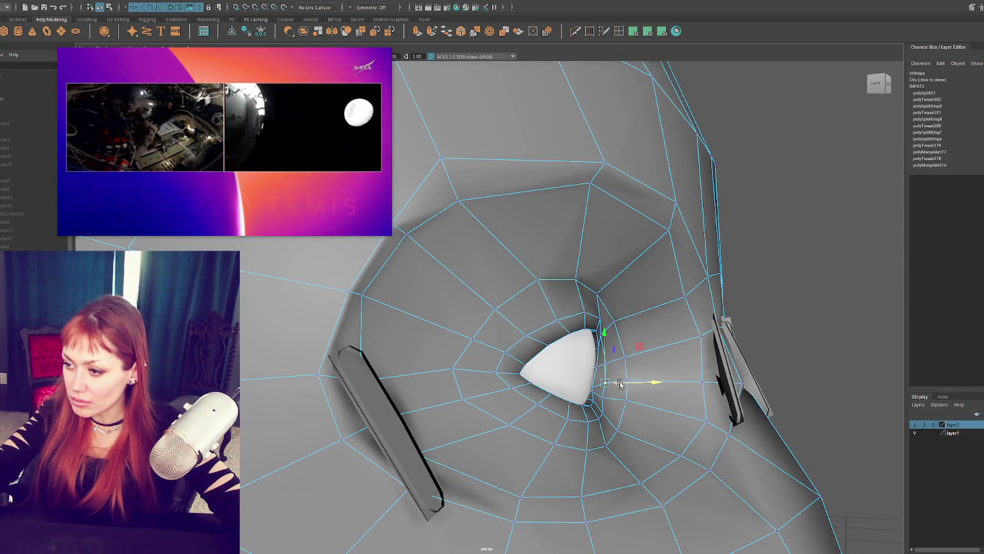
{"action": "key", "text": "F8"}
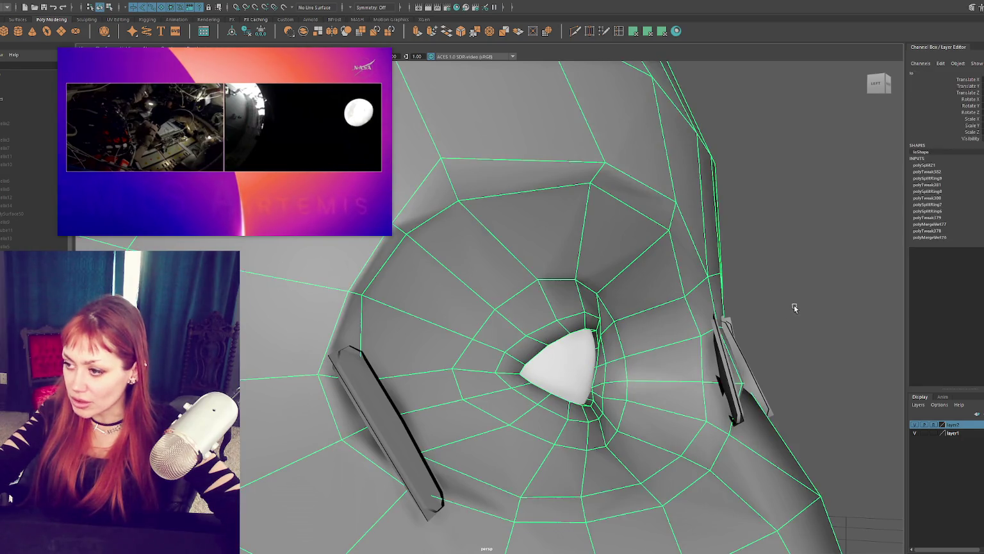
{"action": "key", "text": "F8"}
{"action": "left_click", "coordinate": [614, 401]}
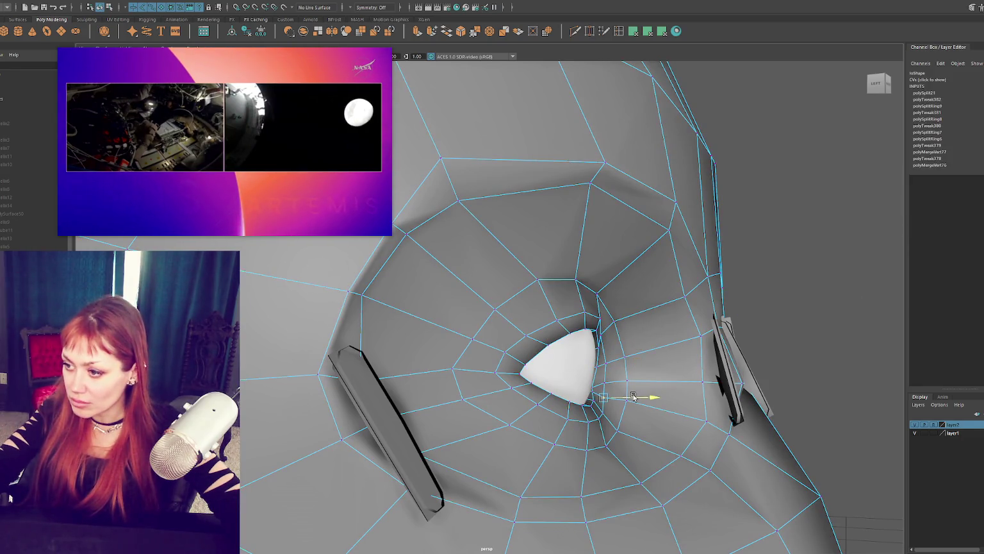
Adjust three upper-lid vertices beside the cornea, lifting them to wrap over the eyeball
{"action": "left_click", "coordinate": [508, 354]}
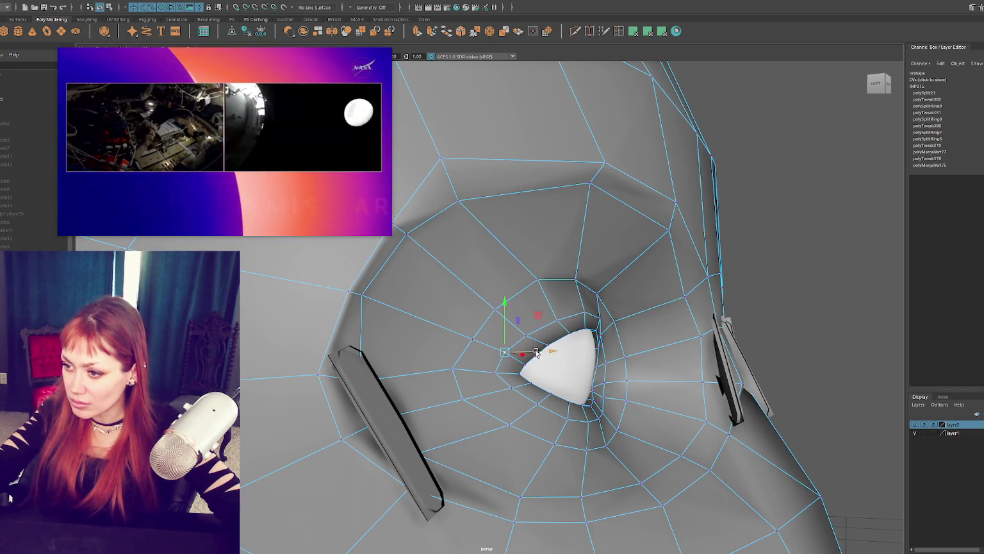
{"action": "left_click_drag", "start_coordinate": [506, 335], "coordinate": [505, 338]}
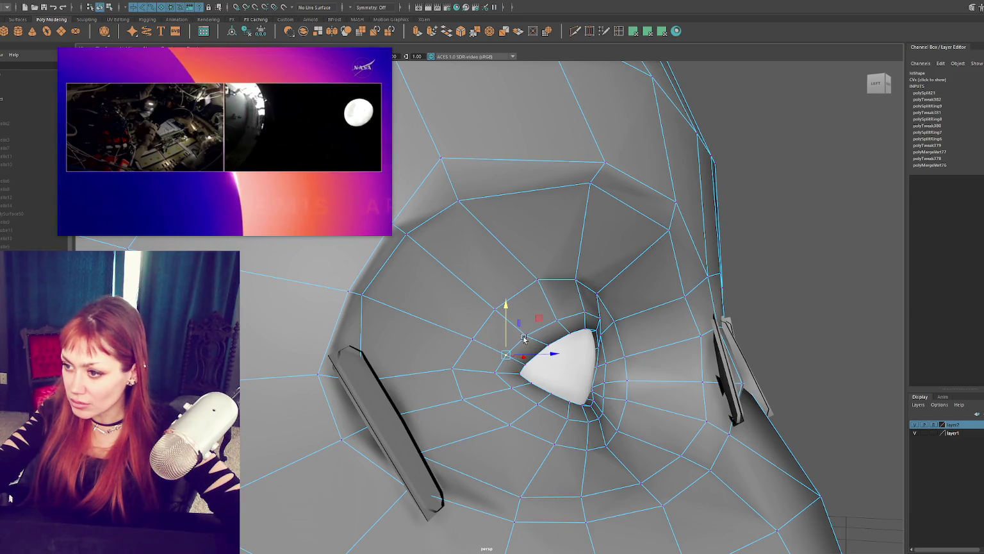
{"action": "left_click", "coordinate": [526, 335]}
{"action": "left_click_drag", "start_coordinate": [531, 313], "coordinate": [533, 318]}
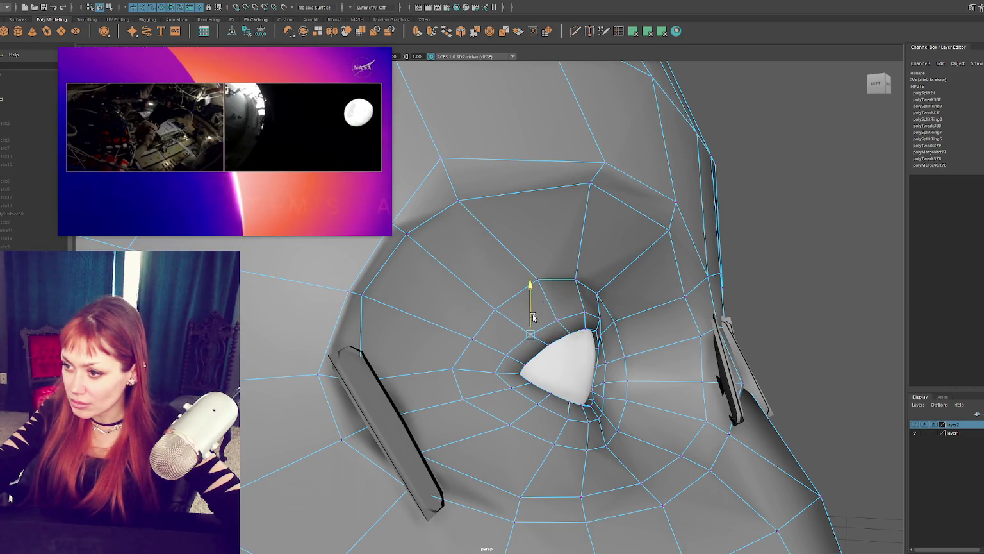
{"action": "left_click", "coordinate": [562, 320]}
{"action": "left_click", "coordinate": [593, 321]}
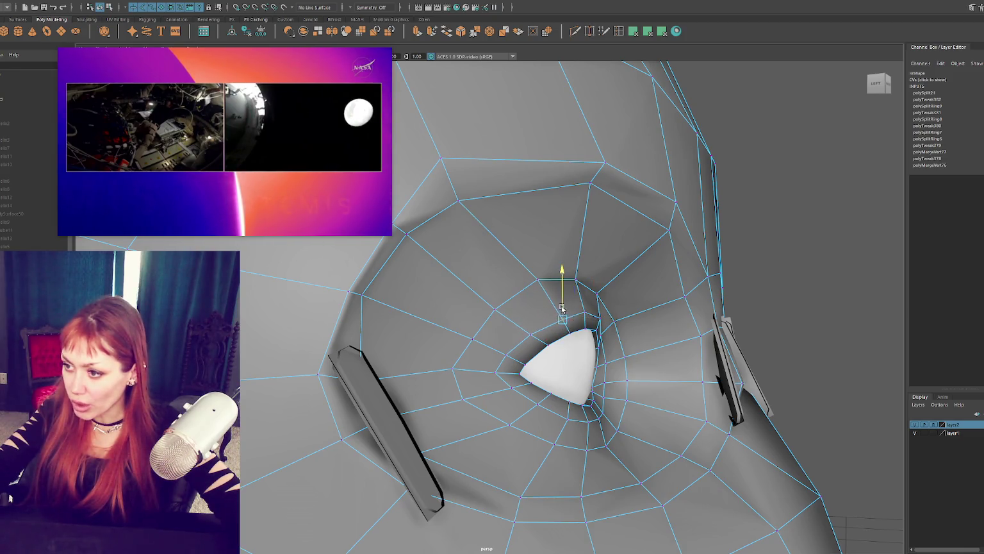
{"action": "left_click_drag", "start_coordinate": [564, 308], "coordinate": [564, 309]}
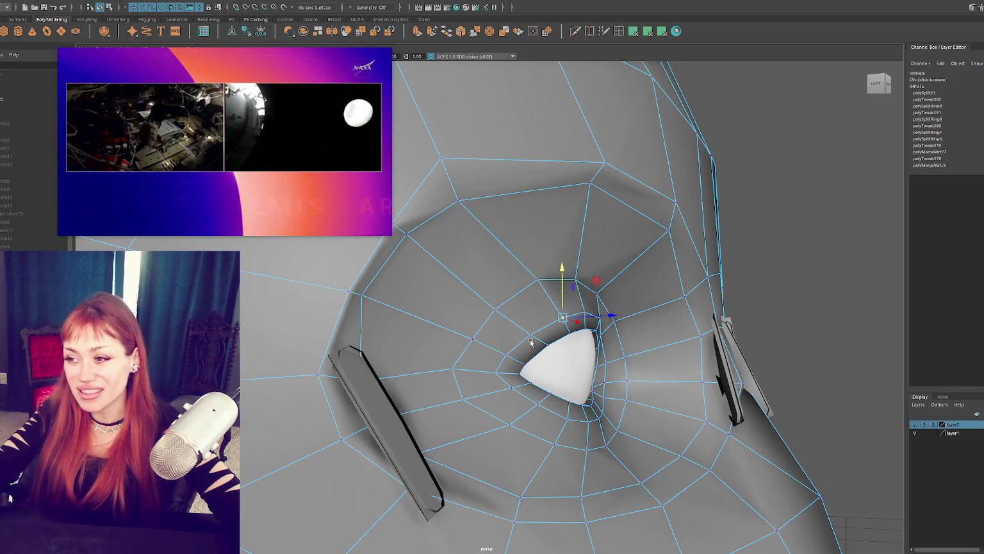
{"action": "mouse_move", "coordinate": [487, 307]}
{"action": "left_mouse_down", "text": "alt"}
{"action": "mouse_move", "coordinate": [570, 309]}
{"action": "mouse_move", "coordinate": [488, 299]}
{"action": "left_mouse_up", "text": "alt"}
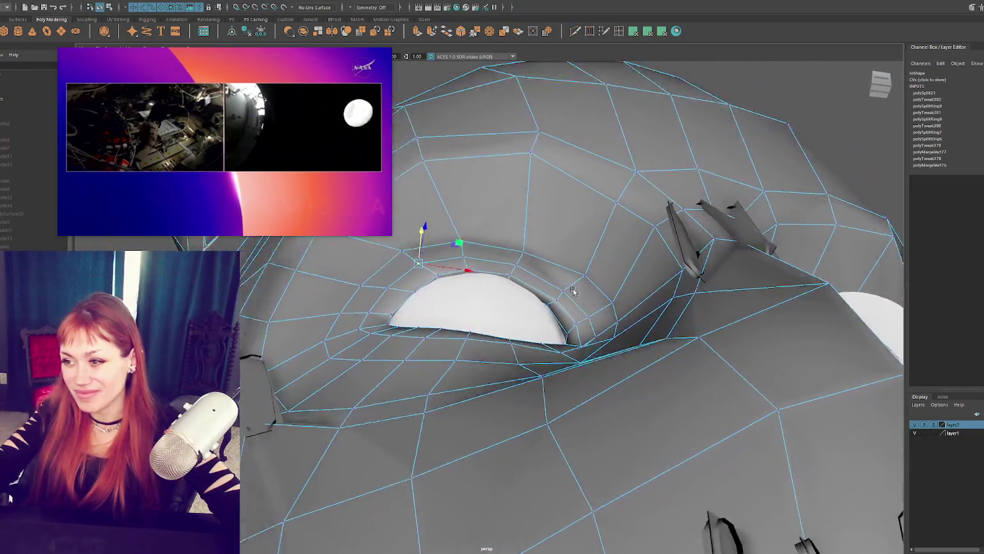
{"action": "left_click", "coordinate": [475, 297]}
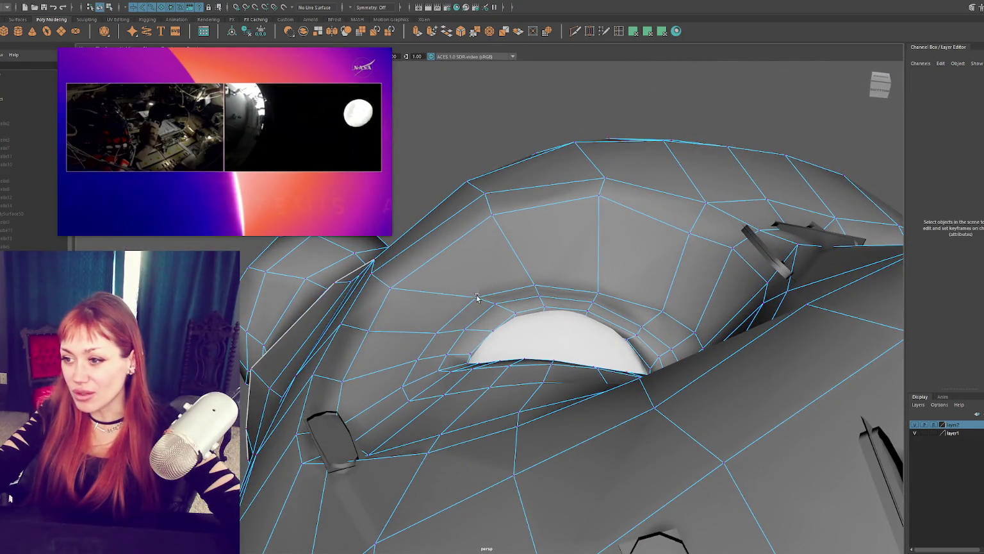
{"action": "left_click", "coordinate": [477, 297]}
{"action": "mouse_move", "coordinate": [493, 255]}
{"action": "left_mouse_down", "text": "alt"}
{"action": "mouse_move", "coordinate": [503, 247]}
{"action": "mouse_move", "coordinate": [527, 274]}
{"action": "left_mouse_up", "text": "alt"}
{"action": "left_click", "coordinate": [530, 249]}
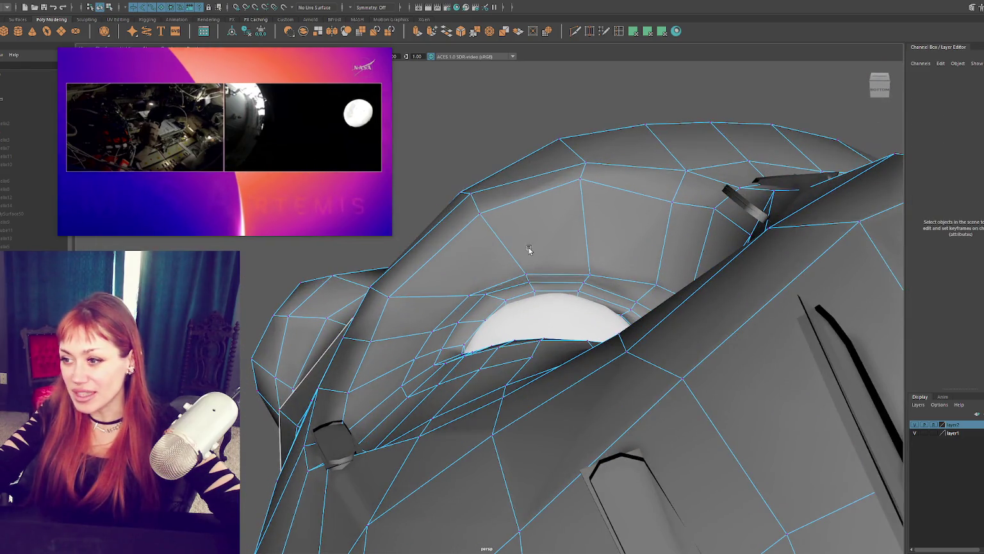
{"action": "left_click", "coordinate": [591, 276]}
{"action": "left_click_drag", "start_coordinate": [589, 243], "coordinate": [652, 239], "text": "alt"}
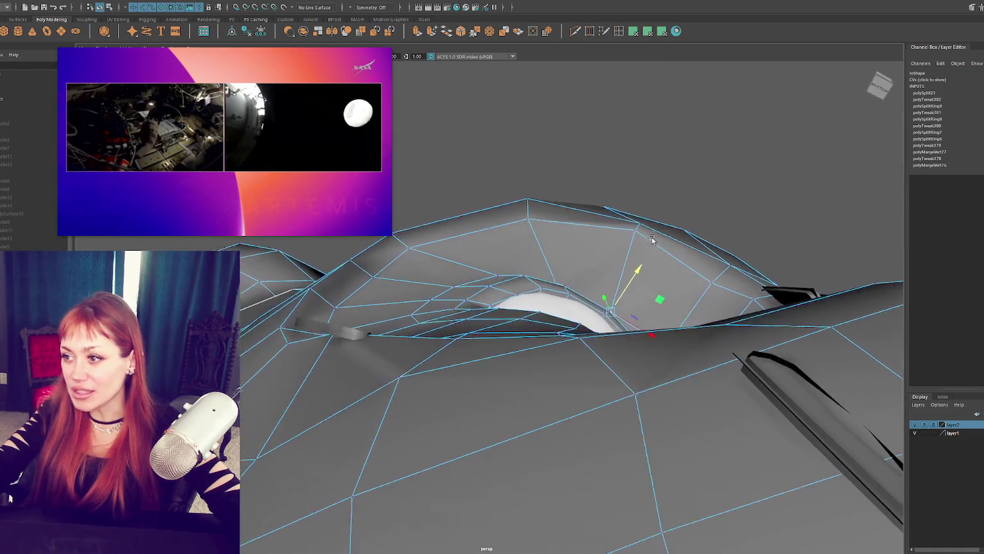
{"action": "left_click", "coordinate": [635, 243]}
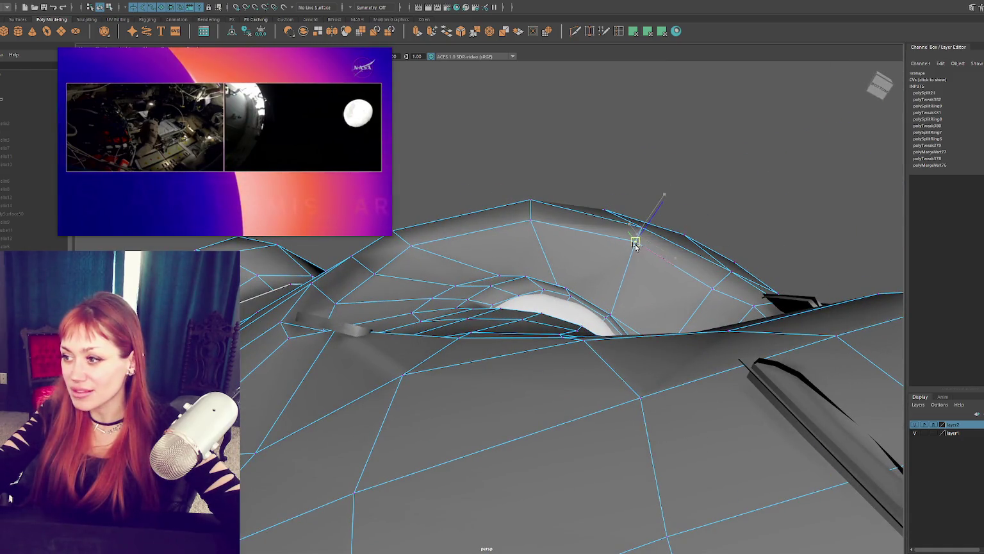
{"action": "left_click", "coordinate": [710, 287]}
{"action": "left_click", "coordinate": [713, 287]}
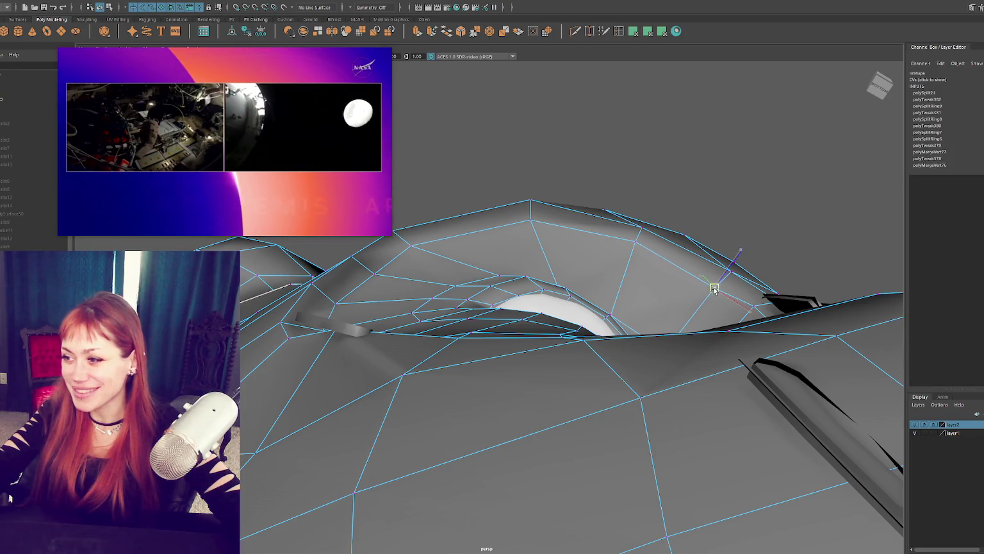
{"action": "mouse_move", "coordinate": [375, 325]}
{"action": "left_mouse_down", "text": "alt"}
{"action": "mouse_move", "coordinate": [491, 380]}
{"action": "mouse_move", "coordinate": [431, 447]}
{"action": "mouse_move", "coordinate": [358, 446]}
{"action": "left_mouse_up", "text": "alt"}
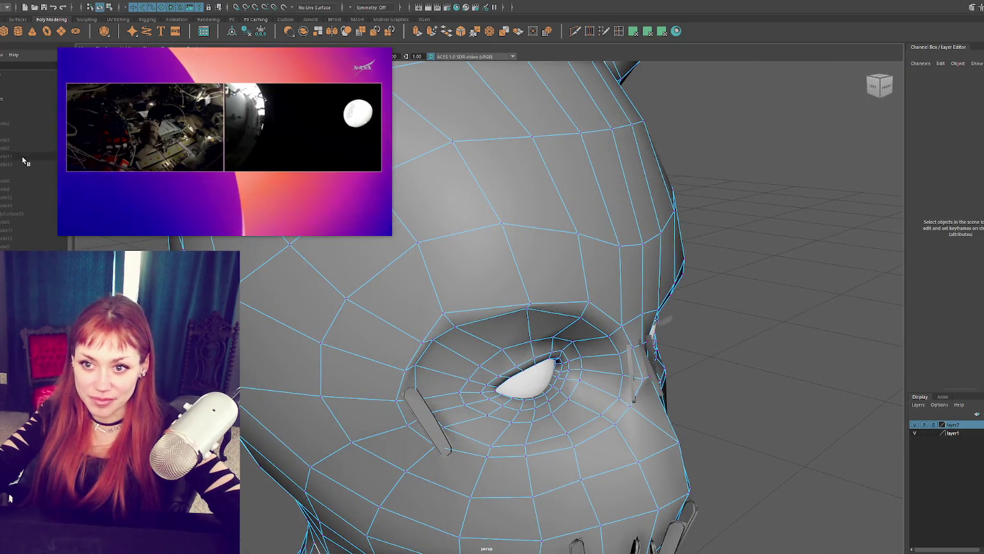
Select the low-poly retopology mesh and pick a vertex below the eye, checking it in wireframe
{"action": "left_click", "coordinate": [22, 115]}
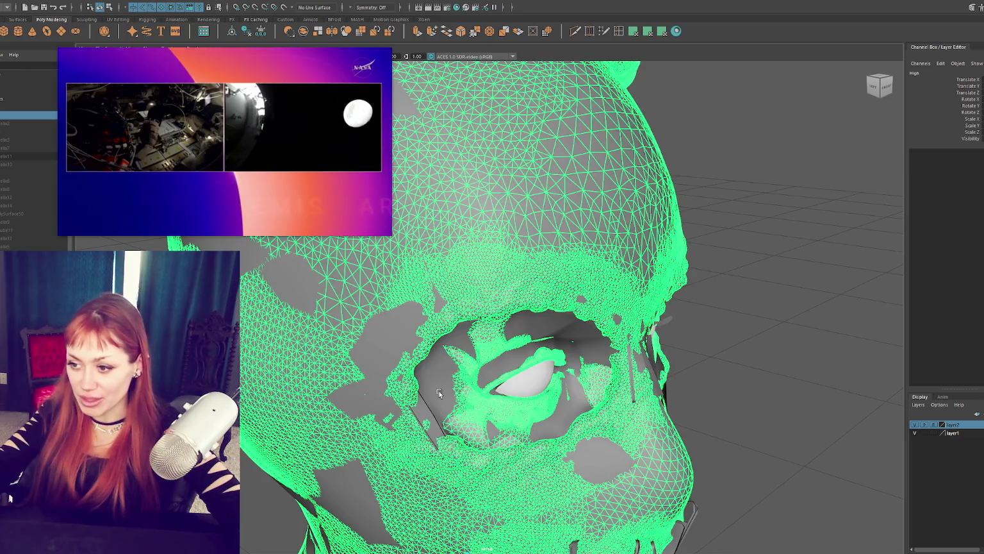
{"action": "left_click", "coordinate": [439, 393]}
{"action": "left_click_drag", "start_coordinate": [439, 392], "coordinate": [737, 218], "text": "alt"}
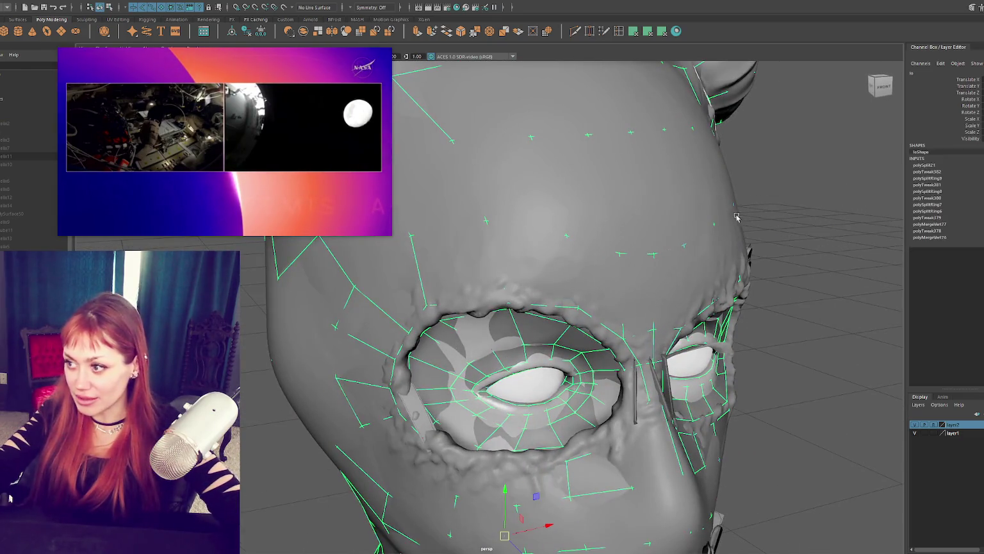
{"action": "key", "text": "4"}
{"action": "left_click", "coordinate": [422, 439]}
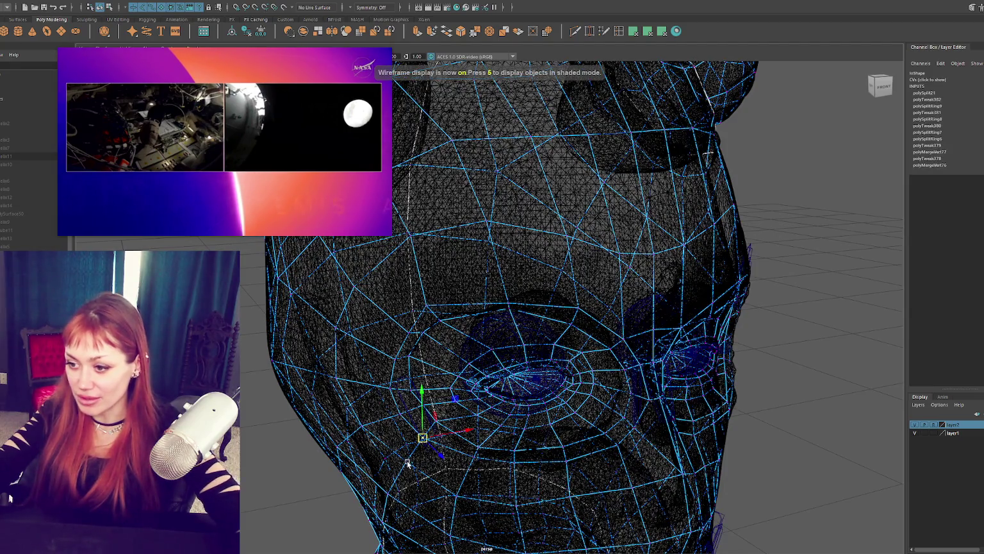
{"action": "key", "text": "6"}
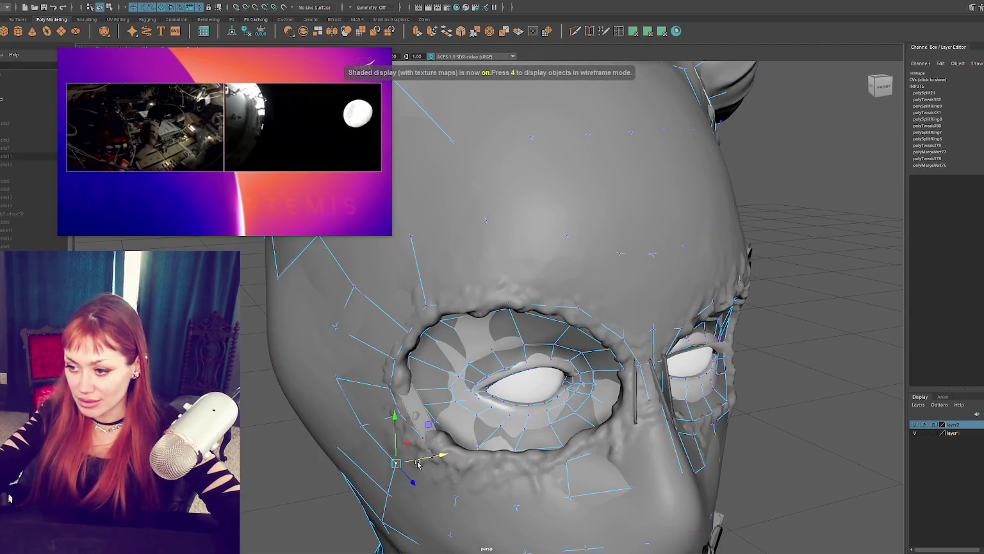
Pick a lower-lid vertex and compare it against the sculpt from close frontal angles
{"action": "mouse_move", "coordinate": [471, 496]}
{"action": "left_mouse_down", "text": "alt"}
{"action": "mouse_move", "coordinate": [537, 435]}
{"action": "mouse_move", "coordinate": [532, 457]}
{"action": "left_mouse_up", "text": "alt"}
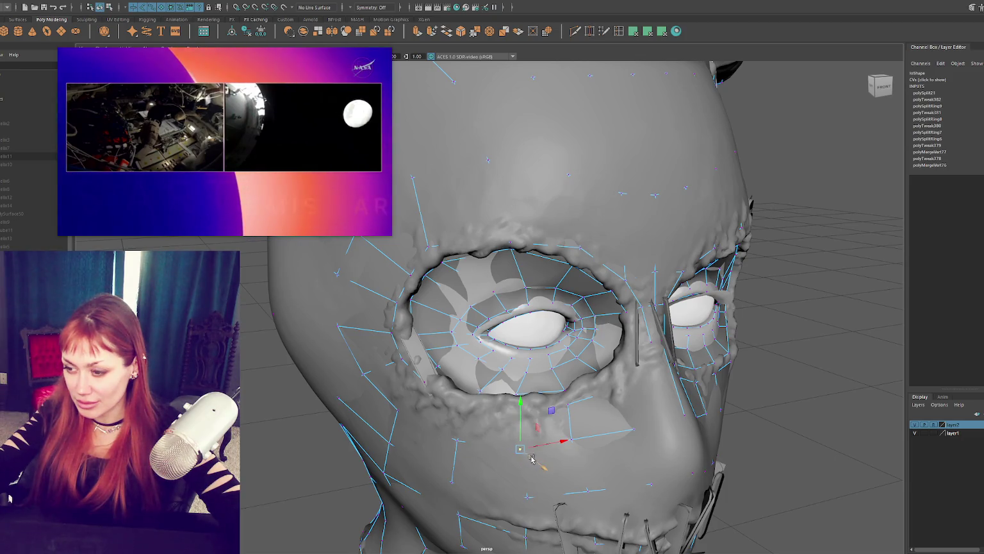
{"action": "key", "text": "4"}
{"action": "left_click", "coordinate": [475, 401]}
{"action": "key", "text": "6"}
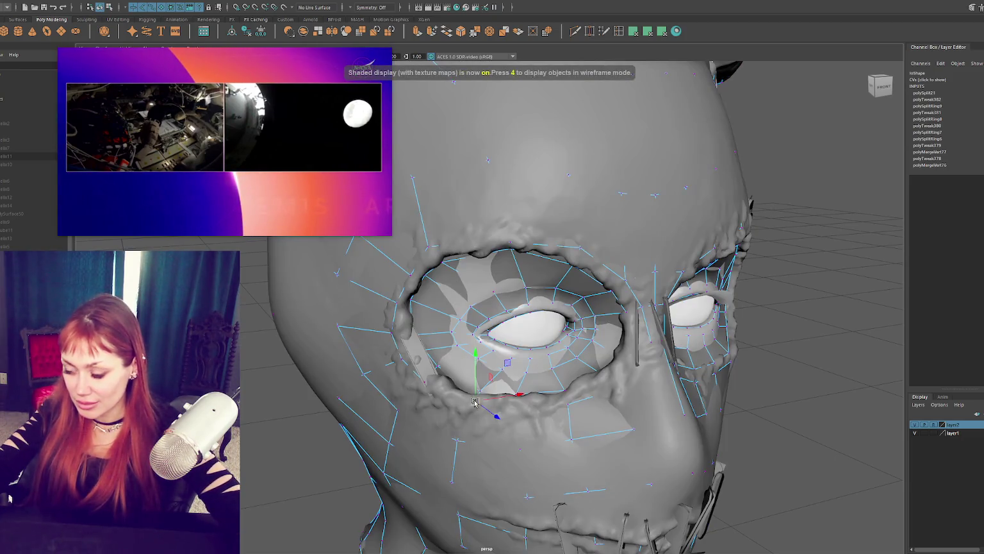
{"action": "left_click_drag", "start_coordinate": [482, 404], "coordinate": [453, 394], "text": "alt"}
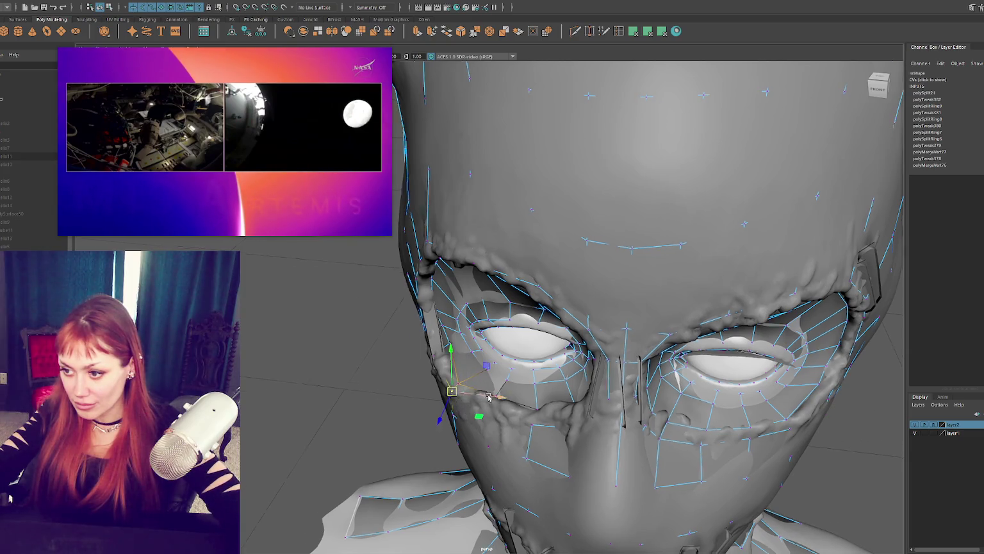
{"action": "left_click_drag", "start_coordinate": [452, 392], "coordinate": [526, 408], "text": "alt"}
{"action": "key", "text": "4"}
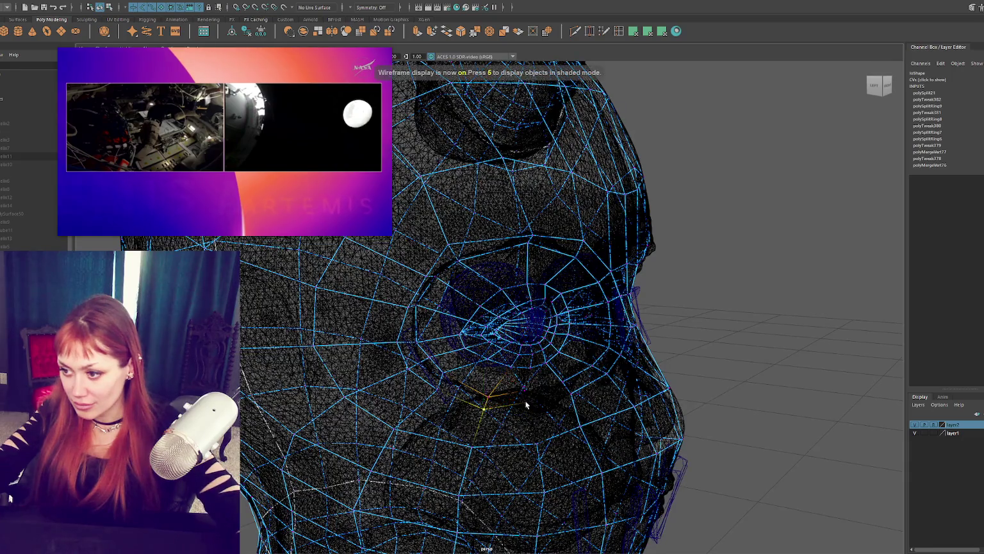
{"action": "key", "text": "6"}
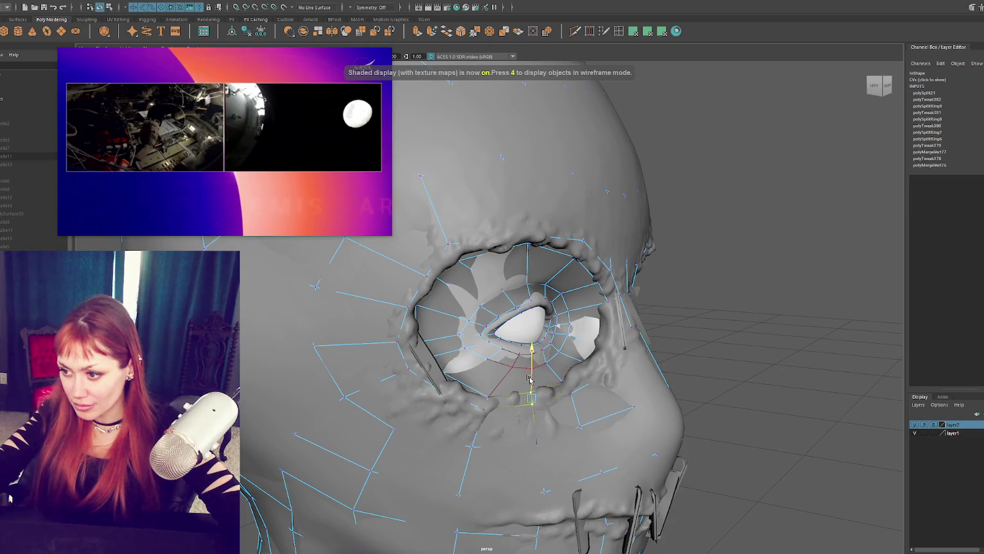
{"action": "left_click_drag", "start_coordinate": [530, 379], "coordinate": [541, 403], "text": "alt"}
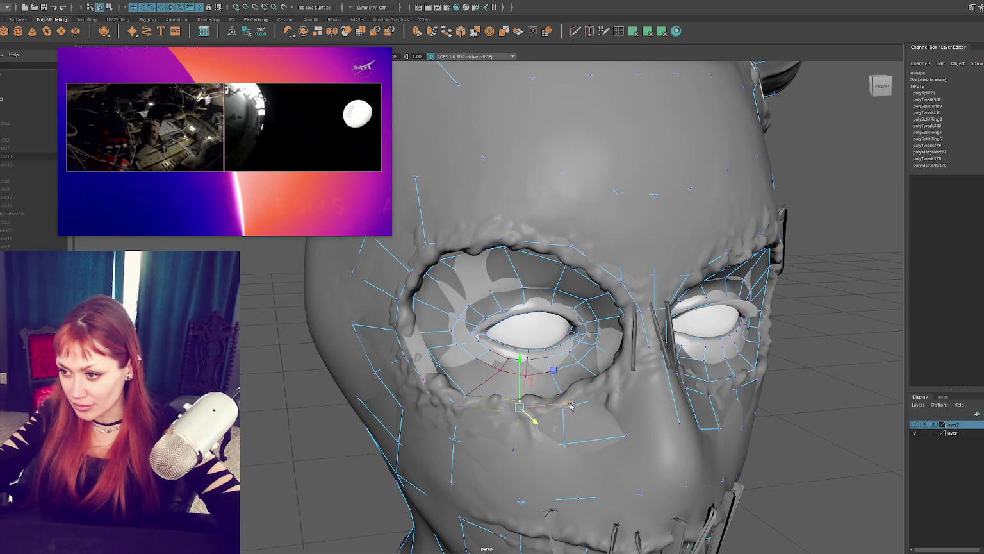
Move the outer eye-corner vertices to follow the socket, checking from side and front views
{"action": "left_click_drag", "start_coordinate": [570, 406], "coordinate": [588, 352], "text": "alt"}
{"action": "key", "text": "4"}
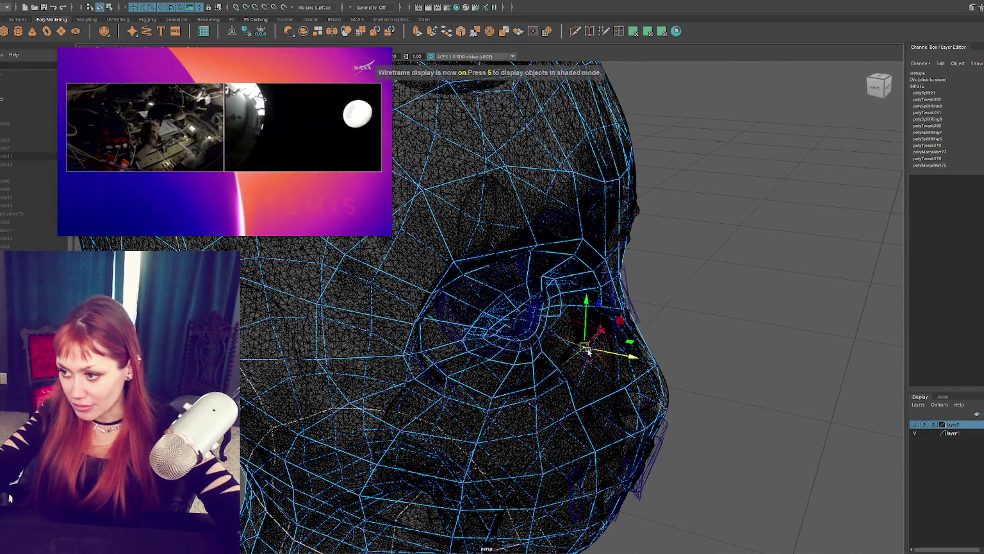
{"action": "key", "text": "6"}
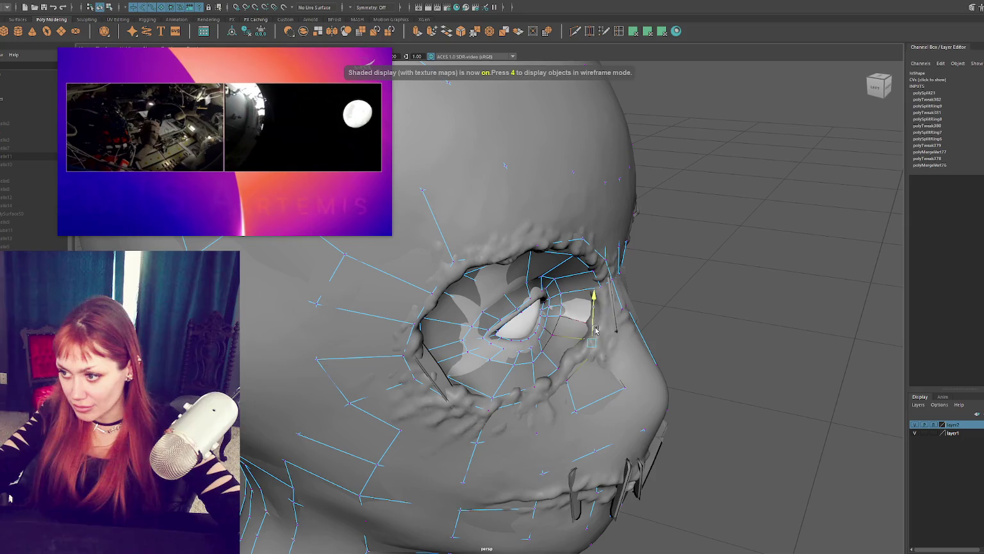
{"action": "mouse_move", "coordinate": [595, 327]}
{"action": "left_mouse_down", "text": "alt"}
{"action": "mouse_move", "coordinate": [616, 376]}
{"action": "mouse_move", "coordinate": [605, 367]}
{"action": "mouse_move", "coordinate": [616, 346]}
{"action": "left_mouse_up", "text": "alt"}
{"action": "key", "text": "4"}
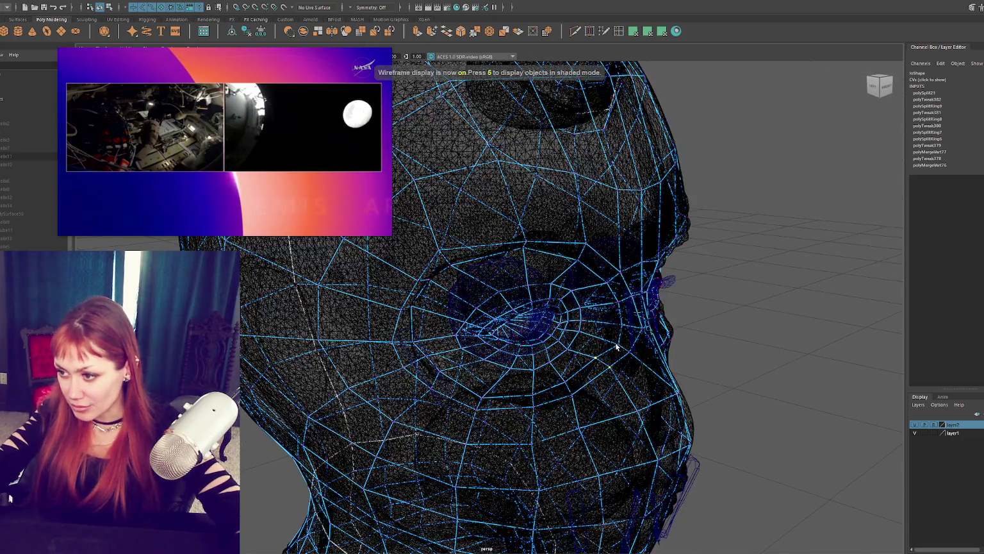
{"action": "key", "text": "6"}
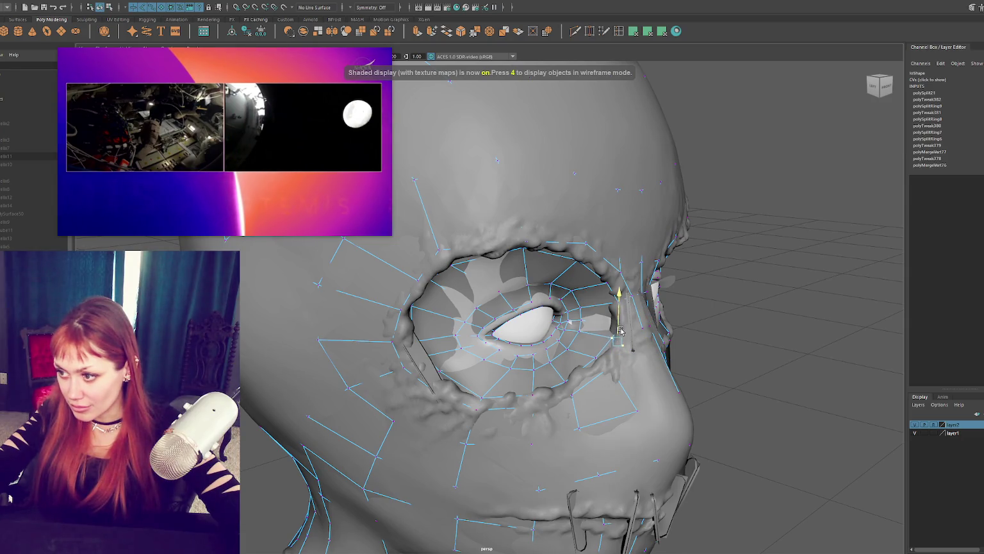
{"action": "left_click_drag", "start_coordinate": [621, 330], "coordinate": [622, 364]}
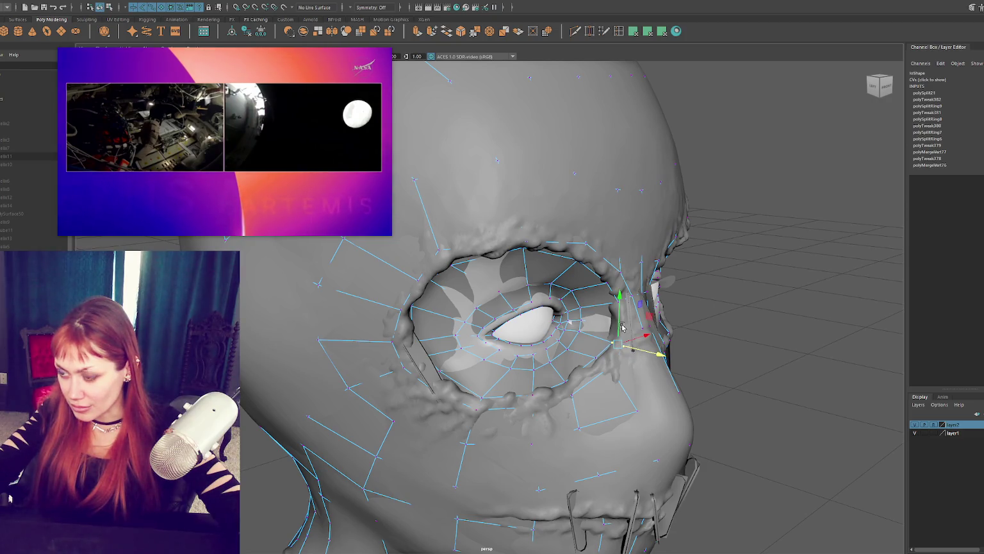
{"action": "key", "text": "4"}
{"action": "key", "text": "6"}
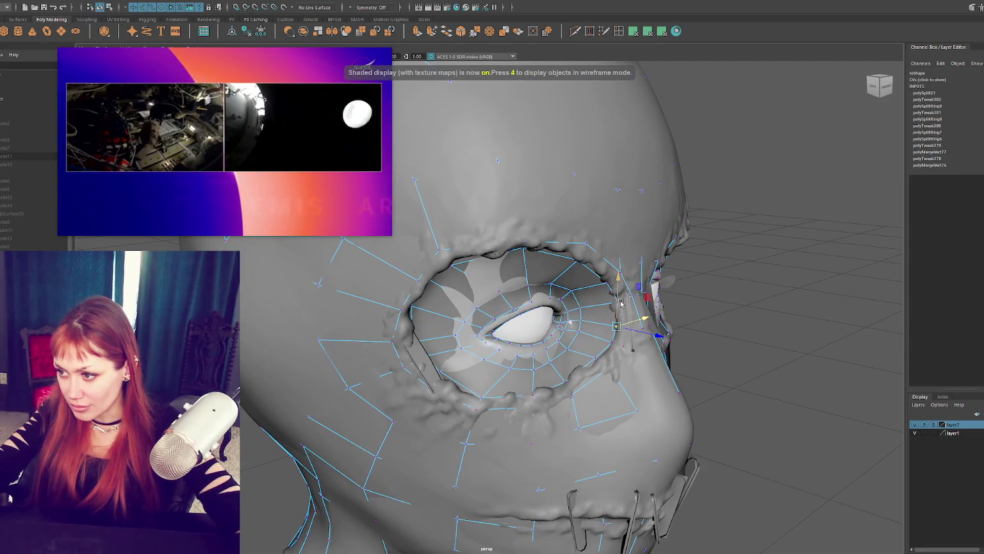
{"action": "left_click", "coordinate": [618, 303]}
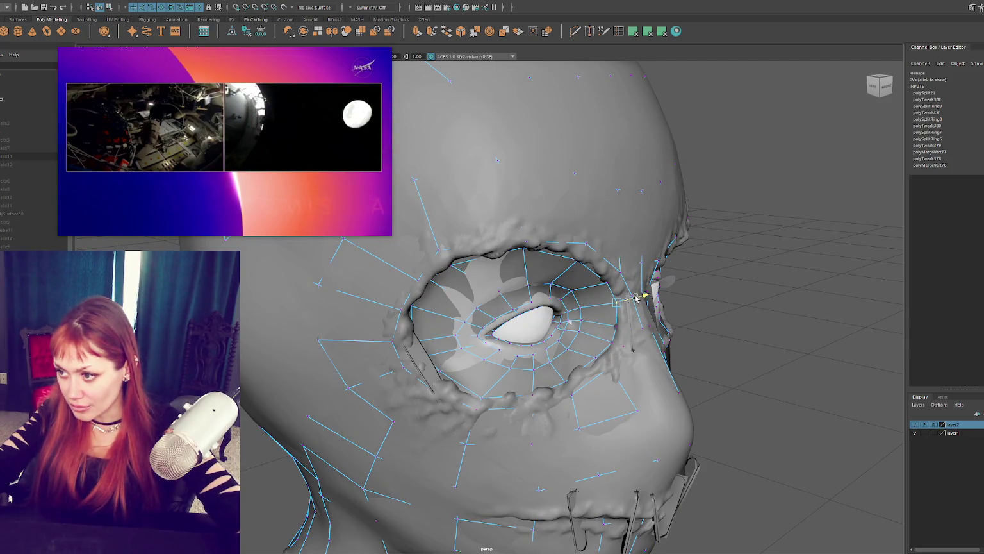
{"action": "left_click_drag", "start_coordinate": [640, 309], "coordinate": [481, 288], "text": "alt"}
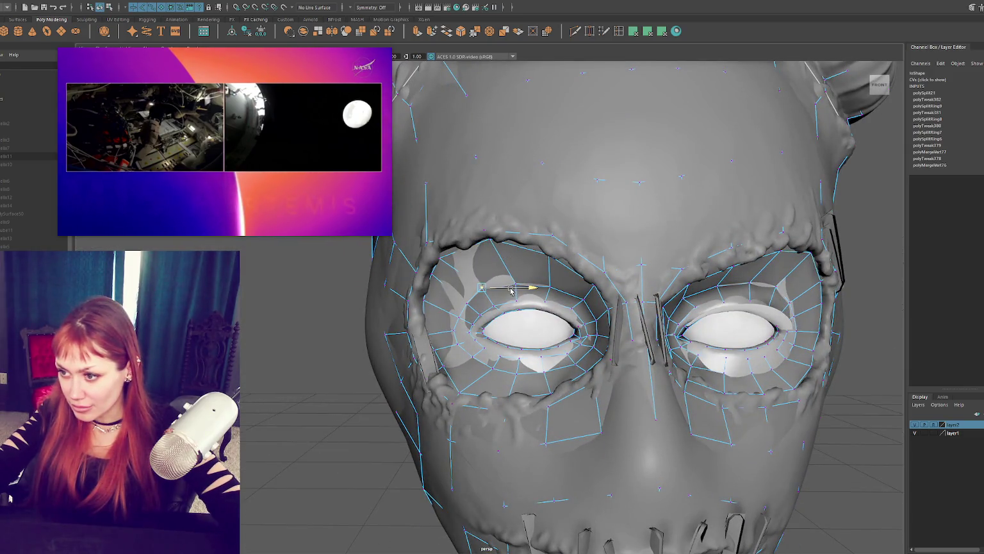
{"action": "scroll", "coordinate": [489, 274], "scroll_direction": "down", "scroll_amount": 4}
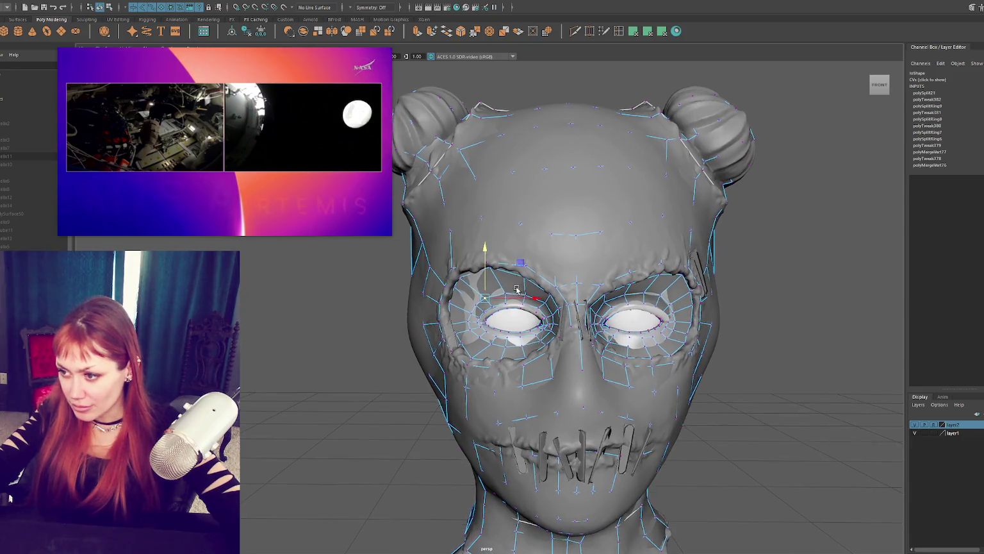
Pull a lower-lid vertex down, checking its fit in wireframe
{"action": "scroll", "coordinate": [581, 285], "scroll_direction": "up", "scroll_amount": 5}
{"action": "key", "text": "4"}
{"action": "left_click", "coordinate": [519, 448]}
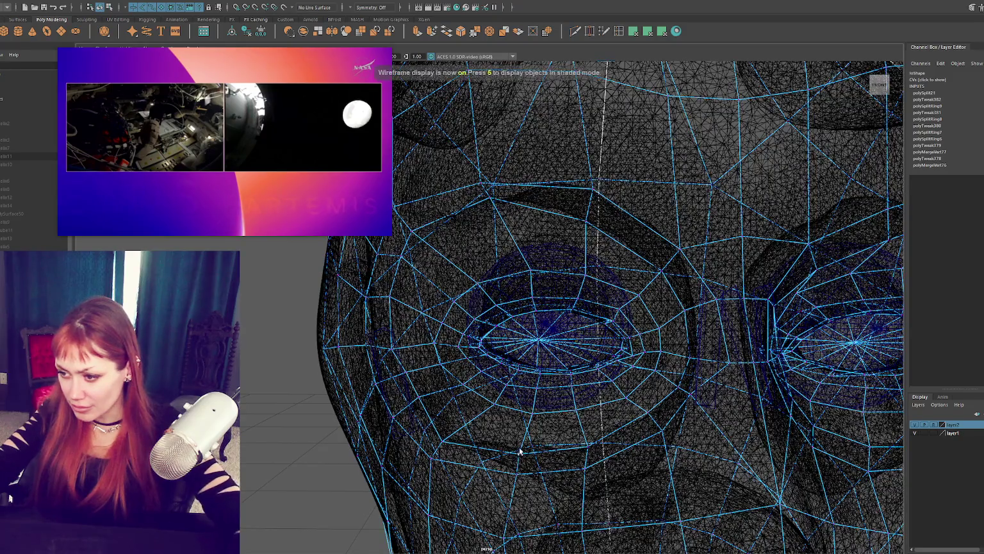
{"action": "key", "text": "6"}
{"action": "key", "text": "4"}
{"action": "mouse_move", "coordinate": [519, 431]}
{"action": "left_mouse_down"}
{"action": "mouse_move", "coordinate": [517, 444]}
{"action": "mouse_move", "coordinate": [436, 477]}
{"action": "mouse_move", "coordinate": [440, 428]}
{"action": "mouse_move", "coordinate": [473, 415]}
{"action": "left_mouse_up"}
{"action": "key", "text": "6"}
Move another socket vertex down slightly and select the neighbouring vertex below it
{"action": "key", "text": "4"}
{"action": "left_click", "coordinate": [426, 384]}
{"action": "key", "text": "6"}
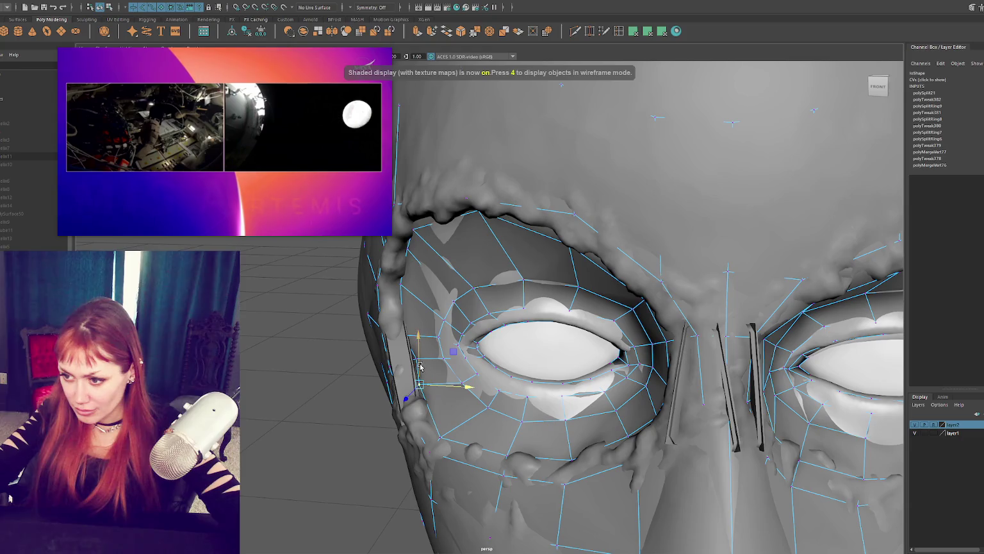
{"action": "left_click_drag", "start_coordinate": [423, 372], "coordinate": [444, 418]}
{"action": "left_click", "coordinate": [439, 421]}
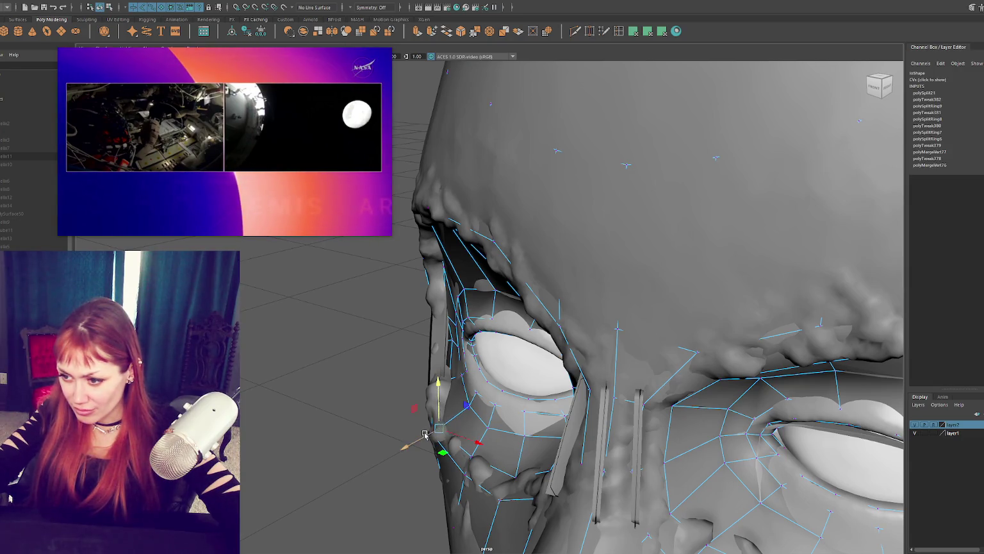
{"action": "left_click_drag", "start_coordinate": [444, 405], "coordinate": [436, 384], "text": "alt"}
Slide the inner eye-corner vertex slightly left toward the eyeball
{"action": "key", "text": "4"}
{"action": "left_click", "coordinate": [433, 375]}
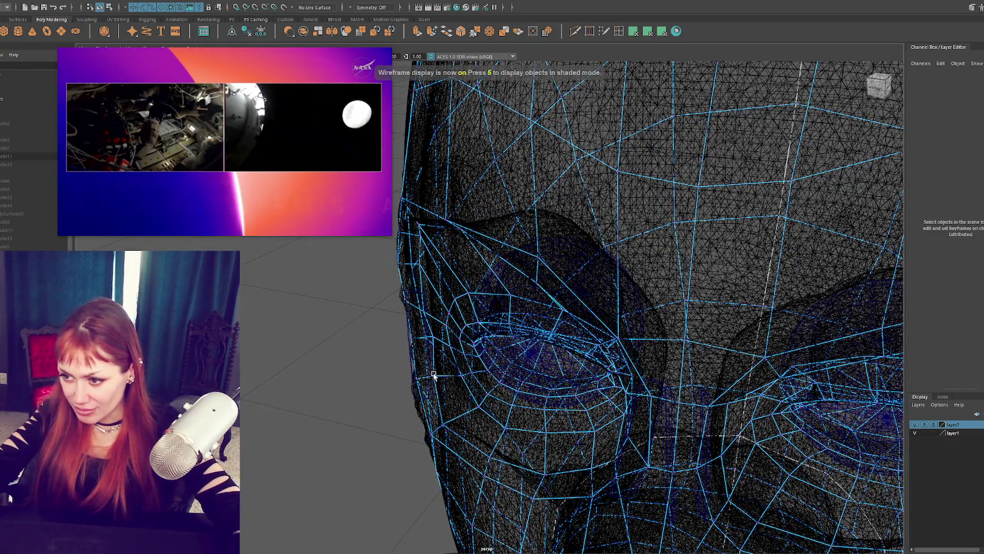
{"action": "left_click", "coordinate": [440, 400]}
{"action": "key", "text": "6"}
{"action": "scroll", "coordinate": [436, 410], "scroll_direction": "up", "scroll_amount": 5}
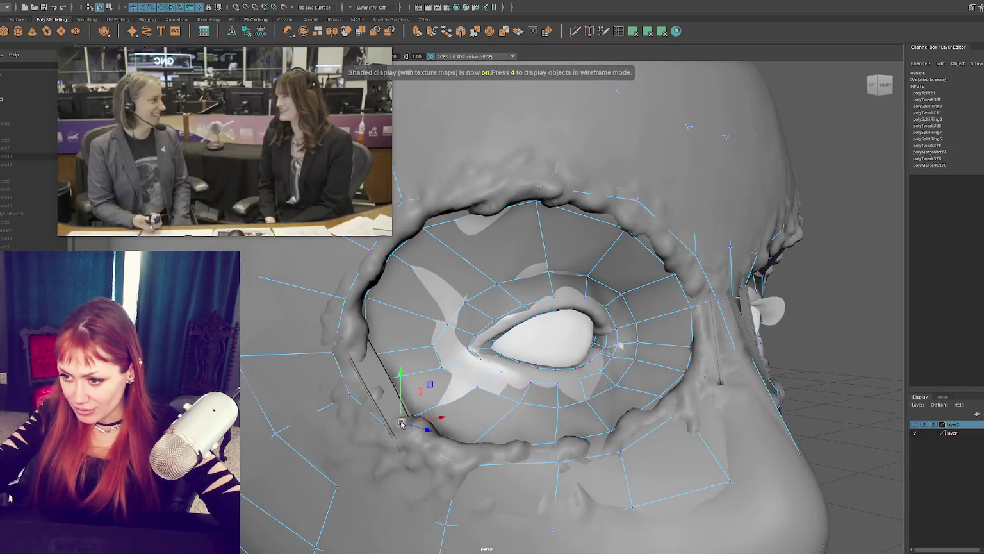
{"action": "left_click_drag", "start_coordinate": [401, 424], "coordinate": [447, 393], "text": "alt"}
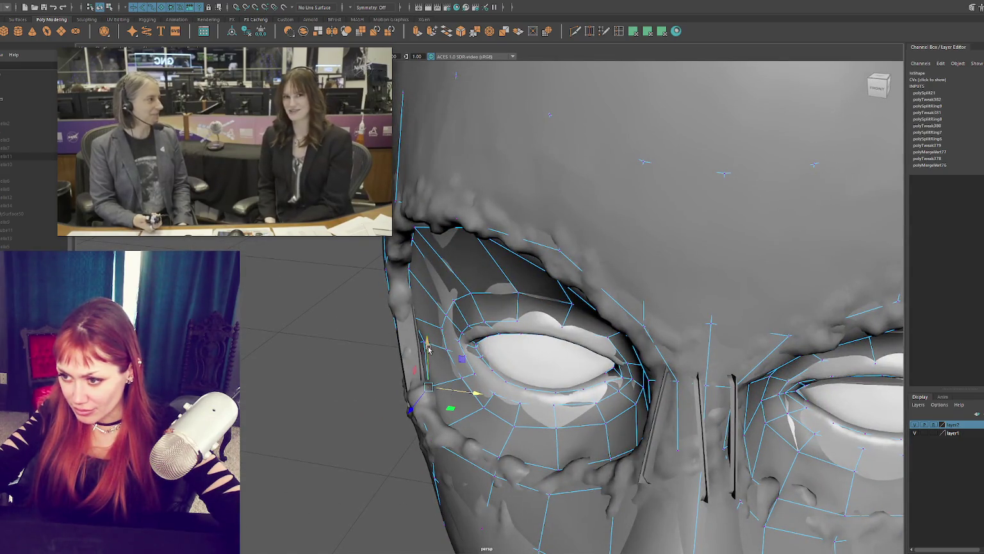
{"action": "mouse_move", "coordinate": [440, 346]}
{"action": "left_mouse_down"}
{"action": "mouse_move", "coordinate": [630, 415]}
{"action": "mouse_move", "coordinate": [707, 413]}
{"action": "mouse_move", "coordinate": [670, 408]}
{"action": "left_mouse_up"}
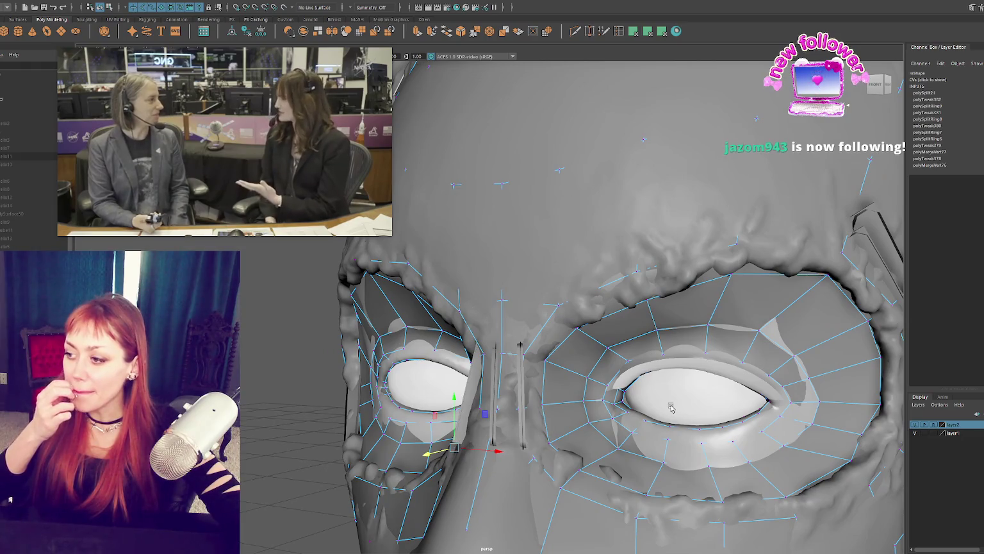
Select the whole head object and isolate it in the view with Ctrl+1
{"action": "mouse_move", "coordinate": [671, 408]}
{"action": "left_mouse_down", "text": "alt"}
{"action": "mouse_move", "coordinate": [717, 404]}
{"action": "mouse_move", "coordinate": [734, 310]}
{"action": "mouse_move", "coordinate": [389, 297]}
{"action": "mouse_move", "coordinate": [676, 329]}
{"action": "mouse_move", "coordinate": [659, 320]}
{"action": "mouse_move", "coordinate": [547, 374]}
{"action": "left_mouse_up", "text": "alt"}
{"action": "key", "text": "F8"}
{"action": "key", "text": "ctrl+1"}
Frame the eye and pull an inner eyelid vertex down slightly
{"action": "key", "text": "f"}
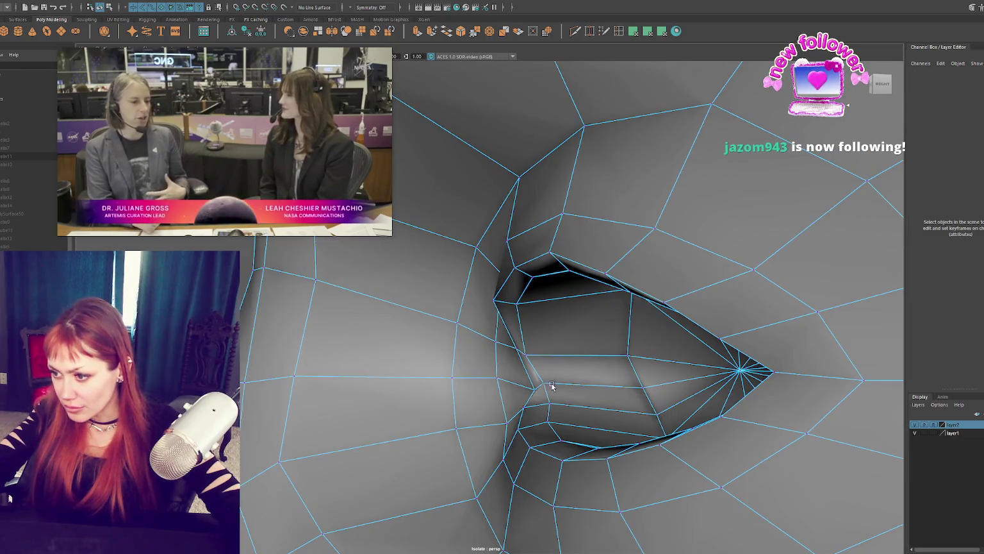
{"action": "left_click_drag", "start_coordinate": [550, 367], "coordinate": [543, 379]}
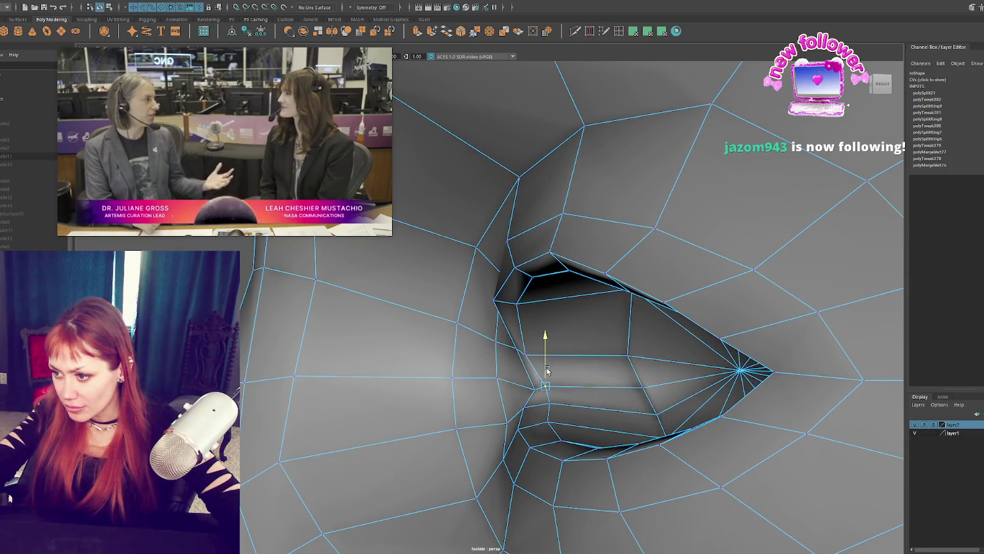
{"action": "left_click", "coordinate": [527, 357]}
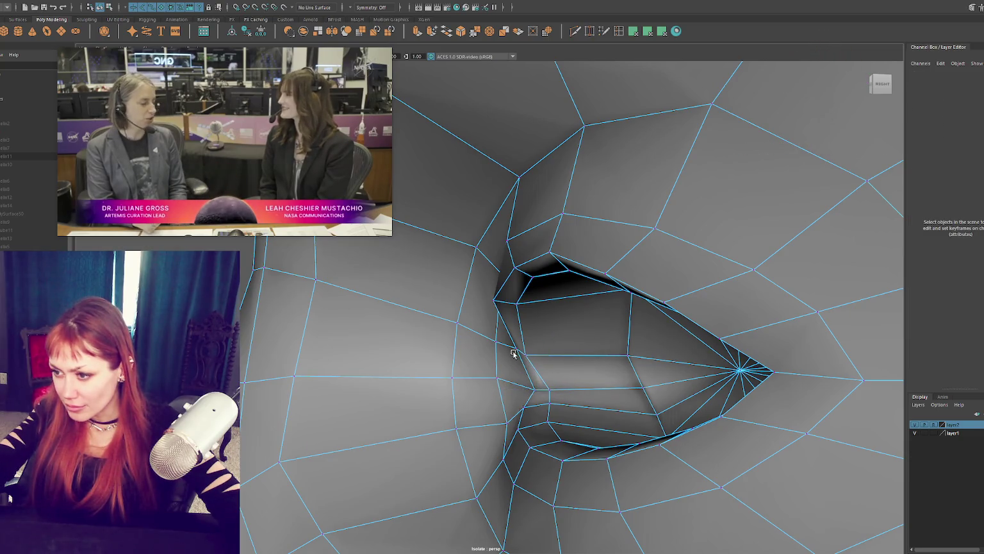
{"action": "left_click", "coordinate": [521, 353]}
{"action": "mouse_move", "coordinate": [501, 306]}
{"action": "left_mouse_down", "text": "alt"}
{"action": "mouse_move", "coordinate": [589, 311]}
{"action": "mouse_move", "coordinate": [487, 301]}
{"action": "left_mouse_up", "text": "alt"}
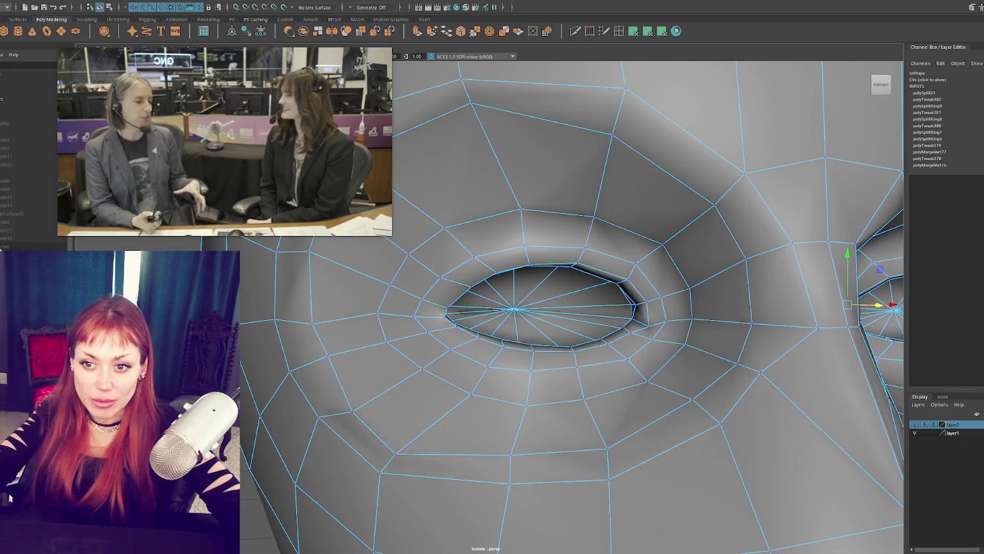
Add Eye_L back into the isolated view and put the head back in Vertex mode
{"action": "left_click", "coordinate": [9, 498]}
{"action": "scroll", "coordinate": [281, 319], "scroll_direction": "down", "scroll_amount": 2}
{"action": "left_click", "coordinate": [281, 319]}
{"action": "scroll", "coordinate": [703, 297], "scroll_direction": "down", "scroll_amount": 5}
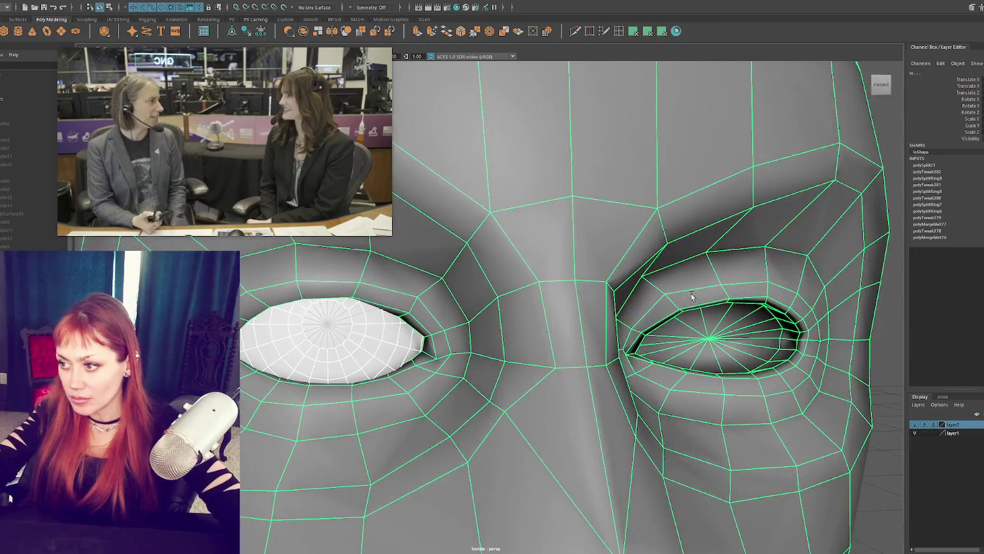
{"action": "left_click", "coordinate": [698, 314]}
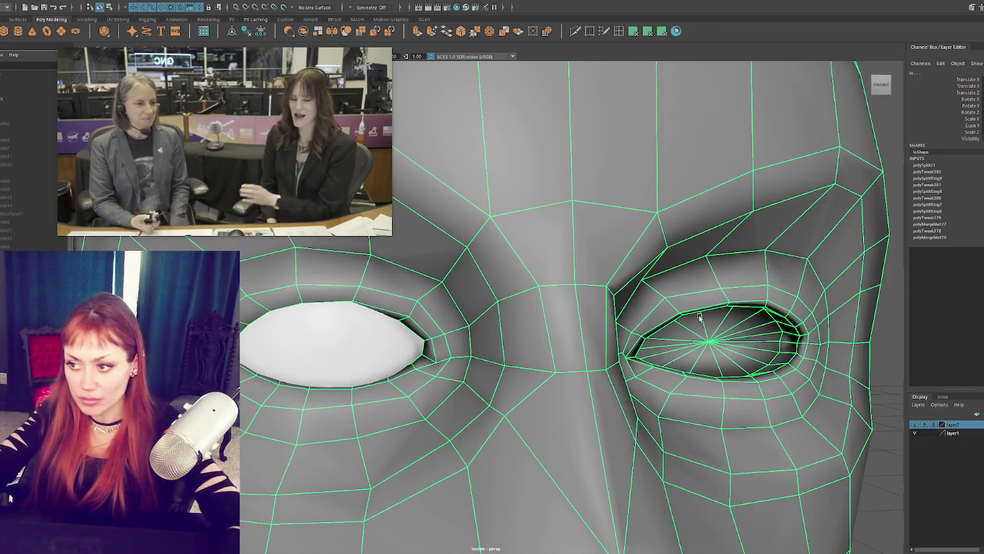
{"action": "left_click_drag", "start_coordinate": [699, 316], "coordinate": [455, 316], "text": "alt"}
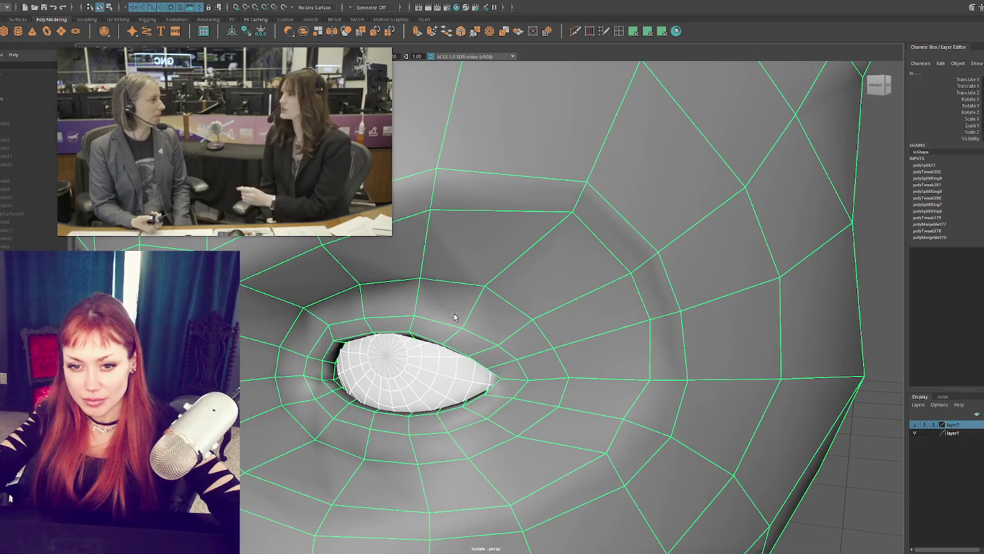
{"action": "right_click_drag", "start_coordinate": [551, 295], "coordinate": [511, 292]}
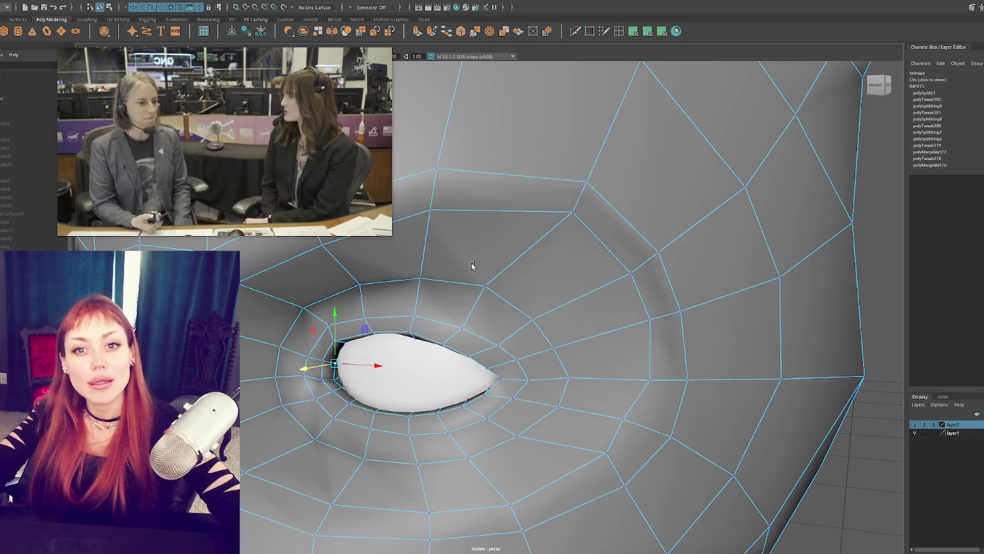
{"action": "mouse_move", "coordinate": [472, 265]}
{"action": "left_mouse_down", "text": "alt"}
{"action": "mouse_move", "coordinate": [538, 259]}
{"action": "mouse_move", "coordinate": [552, 284]}
{"action": "mouse_move", "coordinate": [569, 284]}
{"action": "left_mouse_up", "text": "alt"}
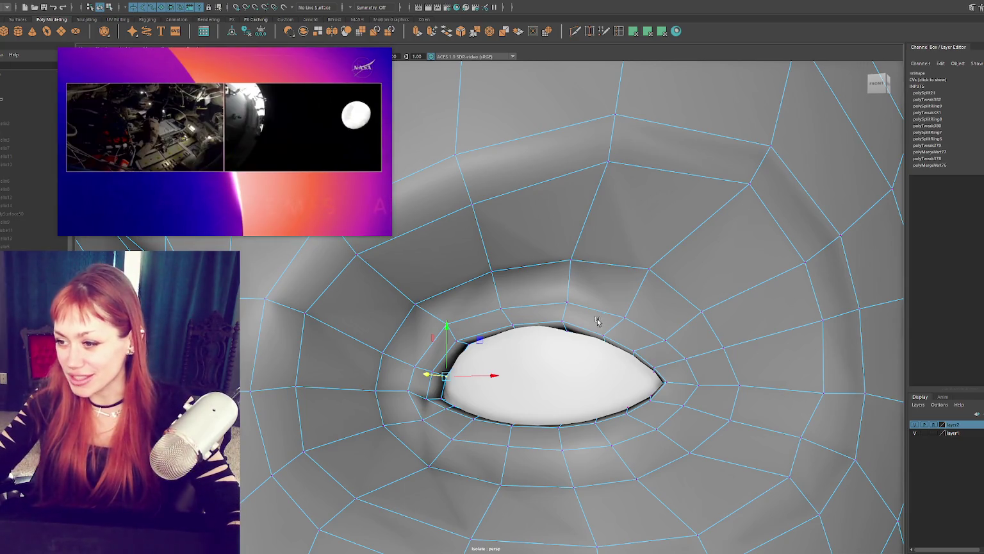
{"action": "scroll", "coordinate": [598, 323], "scroll_direction": "up", "scroll_amount": 2}
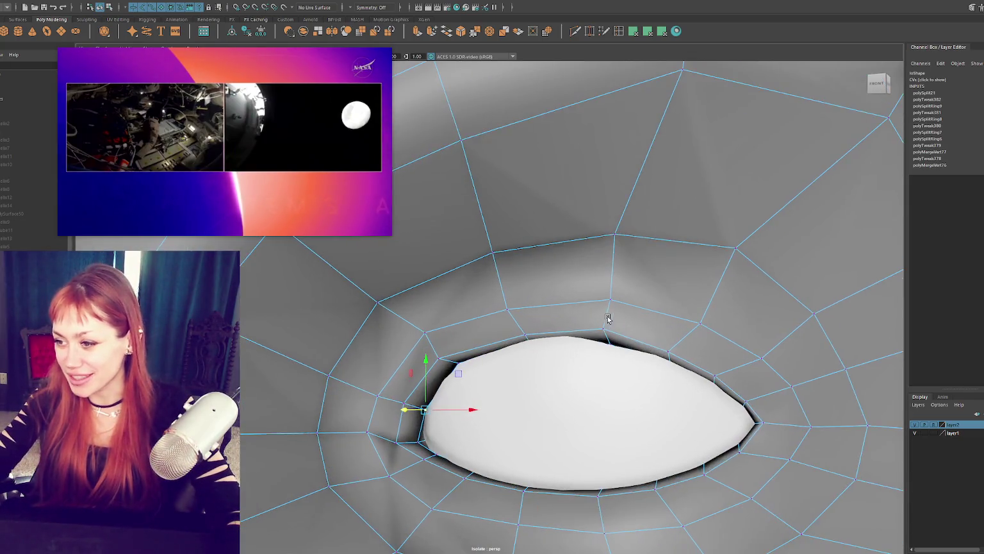
Move an upper-lid rim vertex against the eyeball, checking in wireframe
{"action": "scroll", "coordinate": [609, 320], "scroll_direction": "up", "scroll_amount": 5}
{"action": "scroll", "coordinate": [631, 301], "scroll_direction": "up", "scroll_amount": 3}
{"action": "scroll", "coordinate": [626, 281], "scroll_direction": "down", "scroll_amount": 5}
{"action": "scroll", "coordinate": [606, 248], "scroll_direction": "up", "scroll_amount": 1}
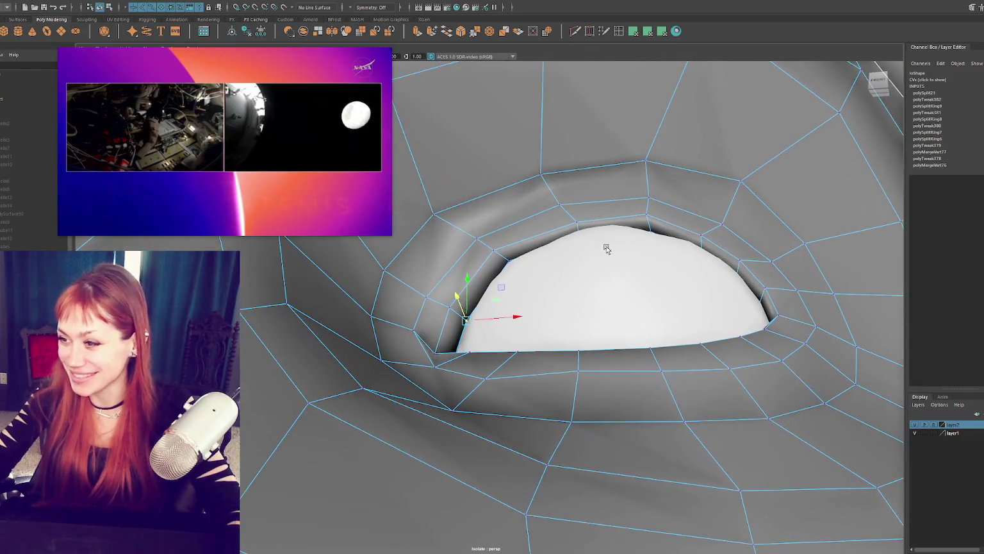
{"action": "scroll", "coordinate": [579, 224], "scroll_direction": "up", "scroll_amount": 5}
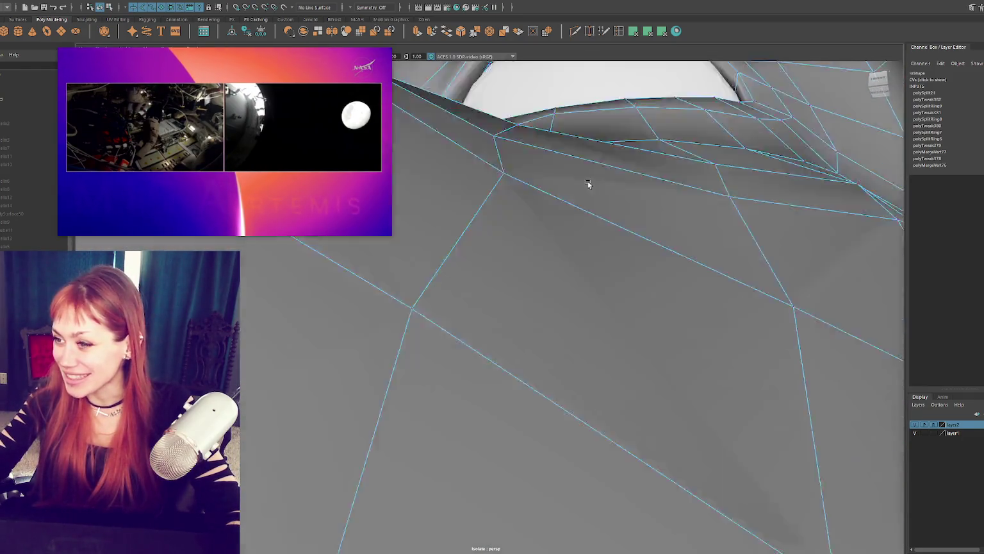
{"action": "scroll", "coordinate": [589, 183], "scroll_direction": "down", "scroll_amount": 6}
{"action": "scroll", "coordinate": [585, 214], "scroll_direction": "up", "scroll_amount": 5}
{"action": "left_click_drag", "start_coordinate": [585, 225], "coordinate": [579, 218], "text": "alt"}
{"action": "left_click", "coordinate": [481, 280]}
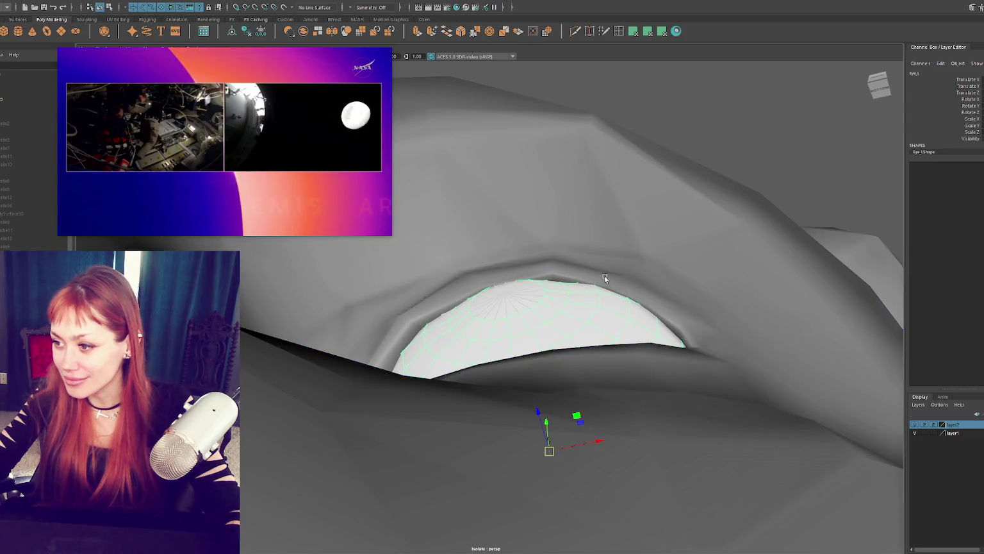
{"action": "left_click", "coordinate": [653, 263]}
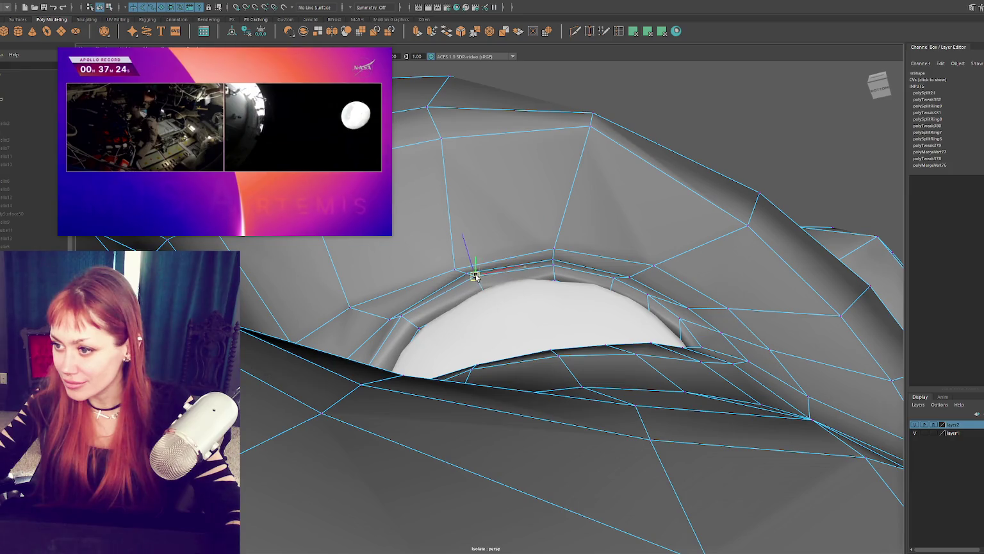
{"action": "key", "text": "4"}
{"action": "key", "text": "5"}
{"action": "left_click_drag", "start_coordinate": [515, 289], "coordinate": [485, 293]}
Return the head to vertex editing and nudge the eye-corner vertex up and right
{"action": "key", "text": "4"}
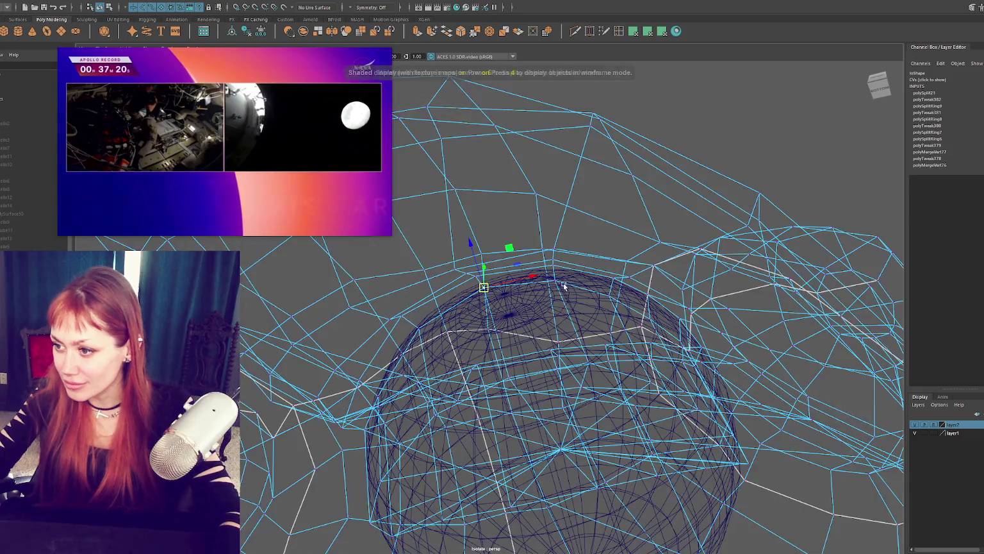
{"action": "left_click", "coordinate": [562, 285]}
{"action": "left_click", "coordinate": [556, 278]}
{"action": "right_click_drag", "start_coordinate": [695, 95], "coordinate": [670, 97]}
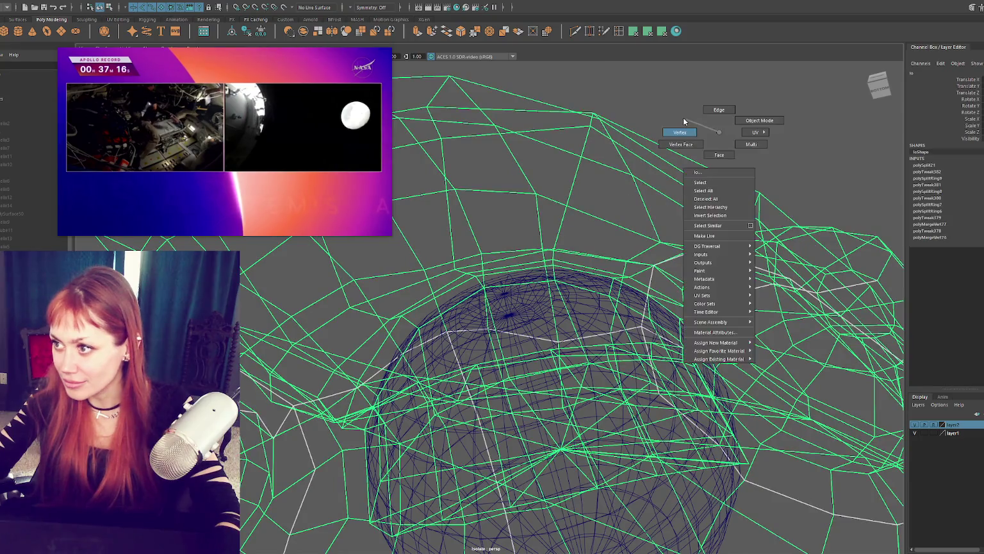
{"action": "key", "text": "6"}
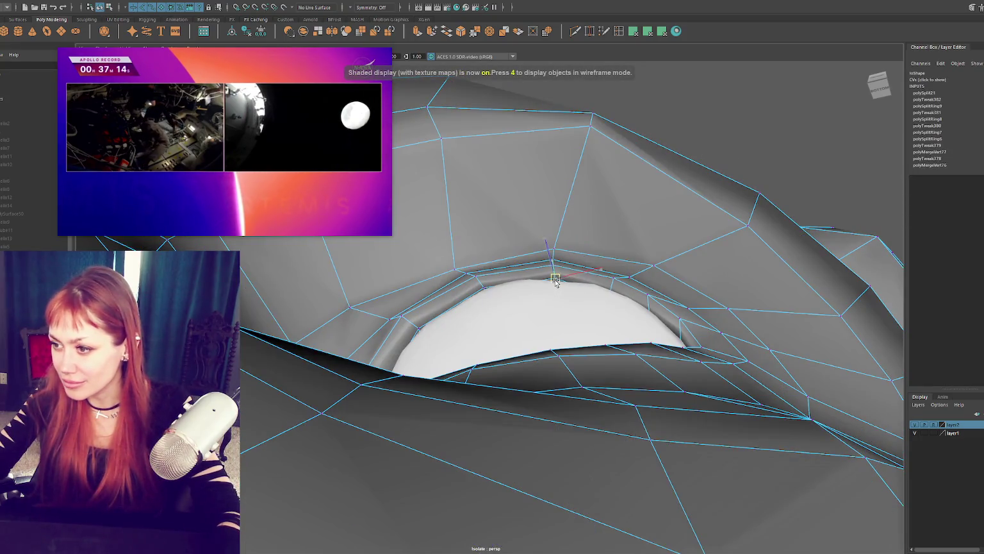
{"action": "key", "text": "4"}
{"action": "left_click", "coordinate": [608, 290]}
{"action": "key", "text": "6"}
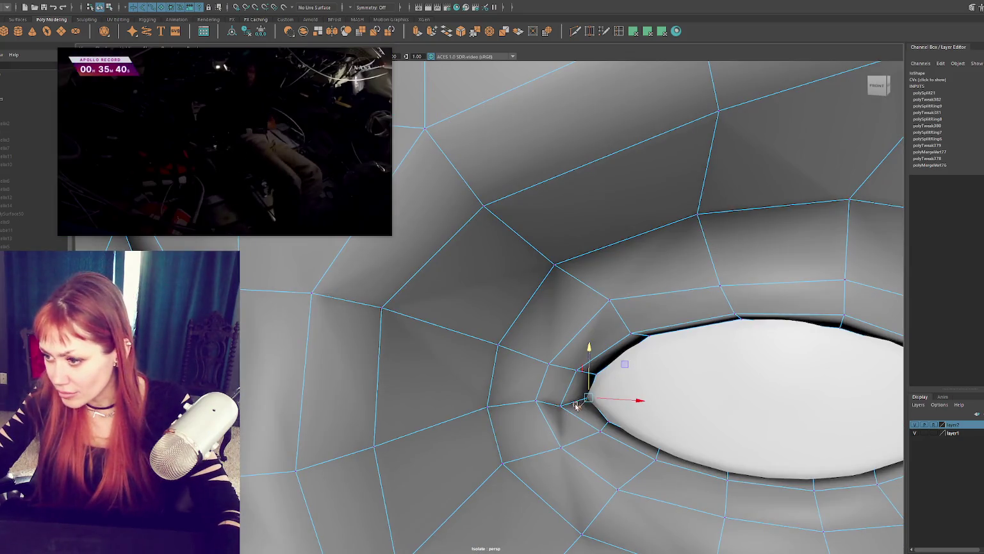
{"action": "left_click", "coordinate": [560, 406]}
{"action": "left_click_drag", "start_coordinate": [561, 405], "coordinate": [571, 382]}
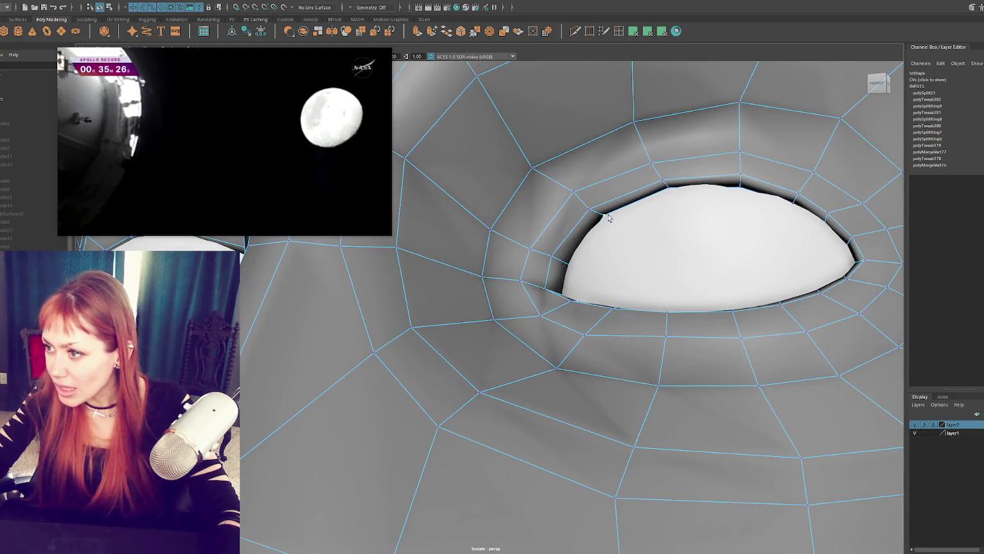
Select the eye-corner and upper-lid vertices, then reselect Eye_L and re-enter vertex mode
{"action": "left_click", "coordinate": [605, 213]}
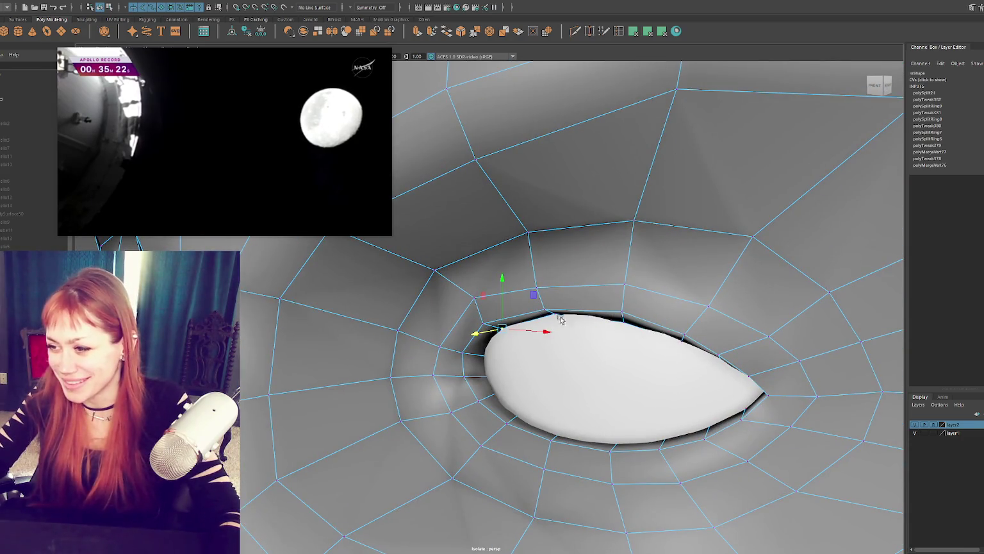
{"action": "left_click", "coordinate": [580, 311]}
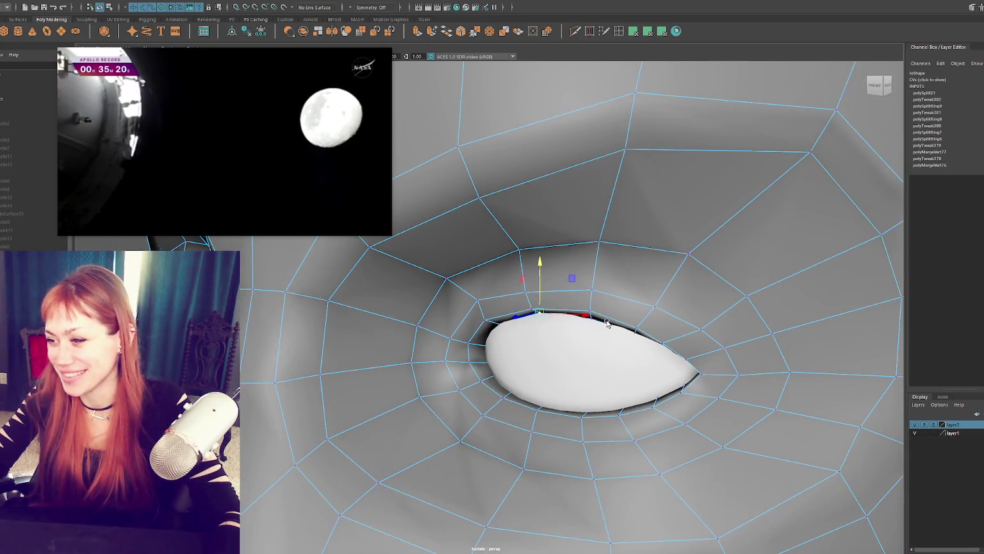
{"action": "scroll", "coordinate": [590, 304], "scroll_direction": "up", "scroll_amount": 2}
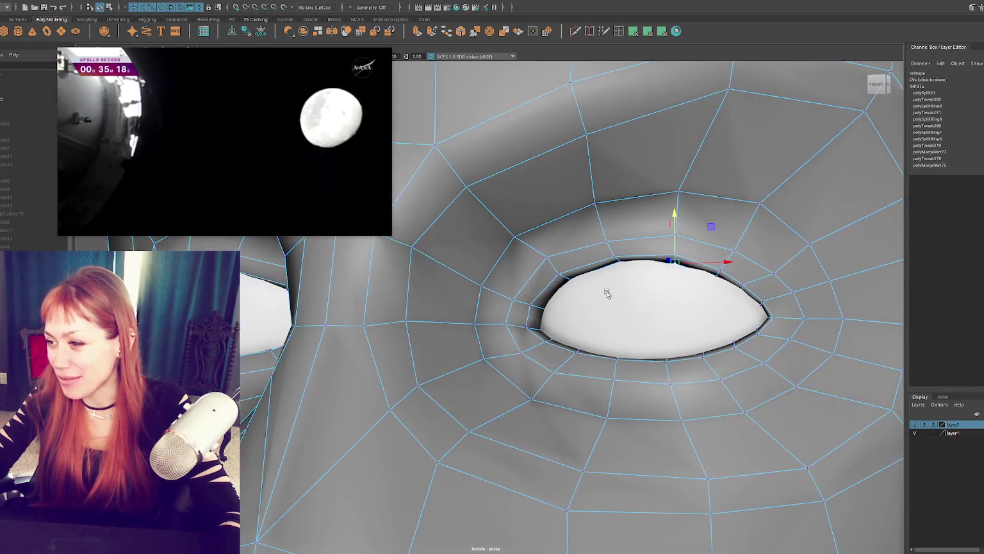
{"action": "scroll", "coordinate": [659, 280], "scroll_direction": "up", "scroll_amount": 2}
{"action": "scroll", "coordinate": [703, 270], "scroll_direction": "up", "scroll_amount": 2}
{"action": "scroll", "coordinate": [690, 267], "scroll_direction": "up", "scroll_amount": 2}
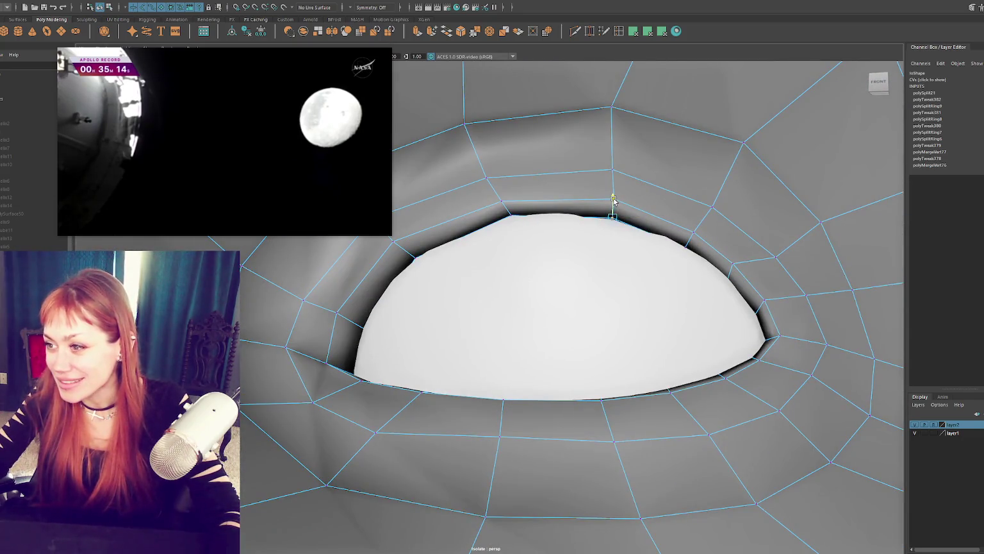
{"action": "left_click", "coordinate": [512, 215]}
{"action": "right_click_drag", "start_coordinate": [580, 208], "coordinate": [512, 218]}
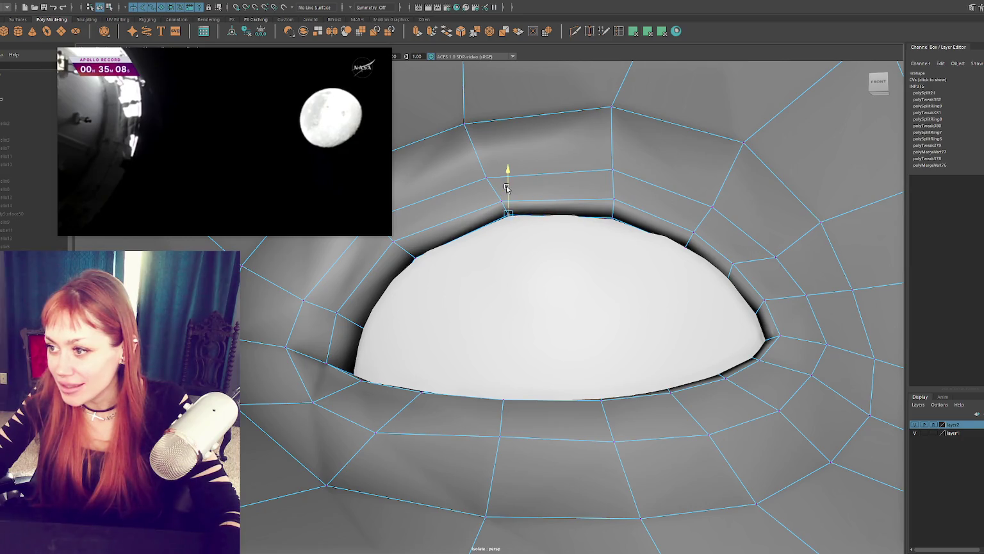
Raise the upper-lid vertex over the eyeball and pull the corner vertex down and right
{"action": "scroll", "coordinate": [519, 212], "scroll_direction": "up", "scroll_amount": 2}
{"action": "scroll", "coordinate": [524, 214], "scroll_direction": "up", "scroll_amount": 3}
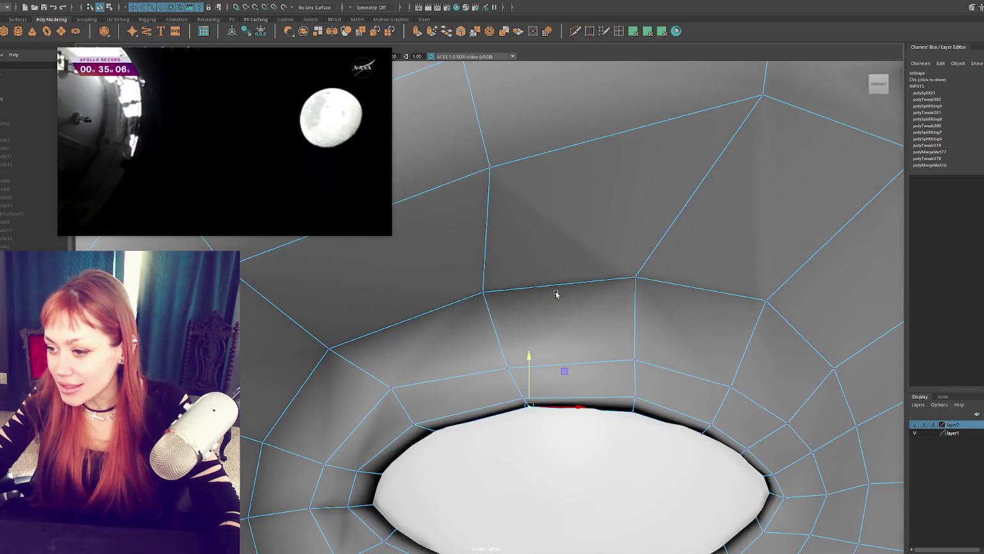
{"action": "left_click_drag", "start_coordinate": [555, 293], "coordinate": [550, 266], "text": "alt"}
{"action": "left_click_drag", "start_coordinate": [542, 133], "coordinate": [571, 125]}
{"action": "scroll", "coordinate": [541, 129], "scroll_direction": "down", "scroll_amount": 3}
{"action": "key", "text": "q"}
{"action": "middle_click_drag", "start_coordinate": [577, 129], "coordinate": [604, 137]}
{"action": "left_click_drag", "start_coordinate": [580, 114], "coordinate": [590, 110], "text": "alt"}
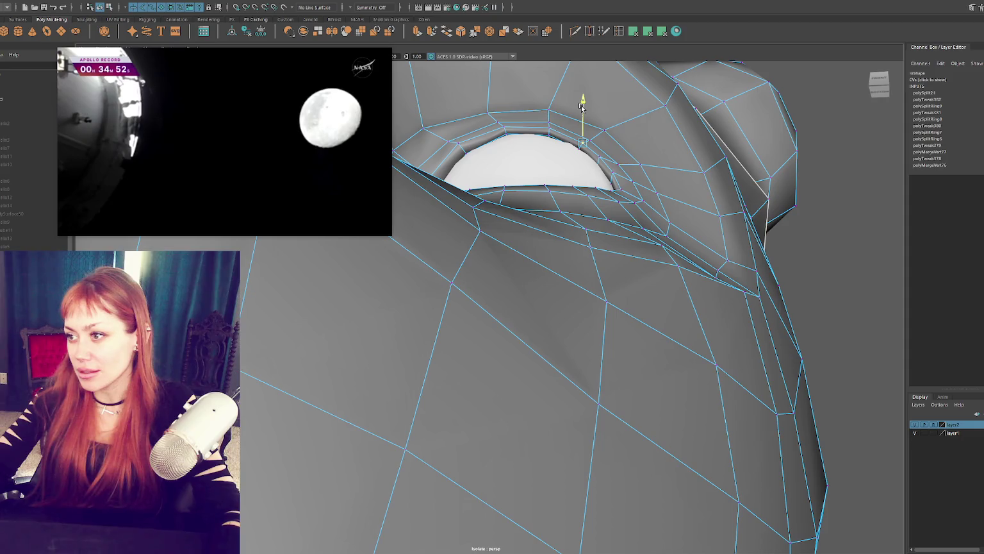
Select the outer upper-eyelid vertex and frame it from a front view of the head
{"action": "left_click", "coordinate": [454, 143]}
{"action": "left_click_drag", "start_coordinate": [619, 166], "coordinate": [639, 171], "text": "alt"}
{"action": "key", "text": "4"}
{"action": "left_click", "coordinate": [471, 229]}
{"action": "key", "text": "6"}
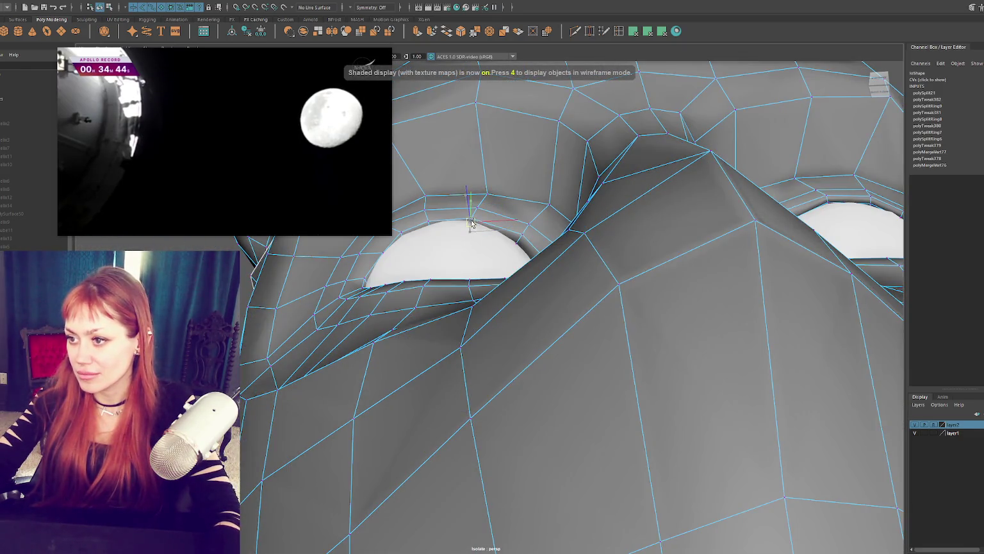
{"action": "right_click_drag", "start_coordinate": [471, 222], "coordinate": [442, 276], "text": "alt"}
{"action": "left_click_drag", "start_coordinate": [442, 275], "coordinate": [410, 325], "text": "alt"}
{"action": "right_click_drag", "start_coordinate": [411, 325], "coordinate": [605, 327], "text": "alt"}
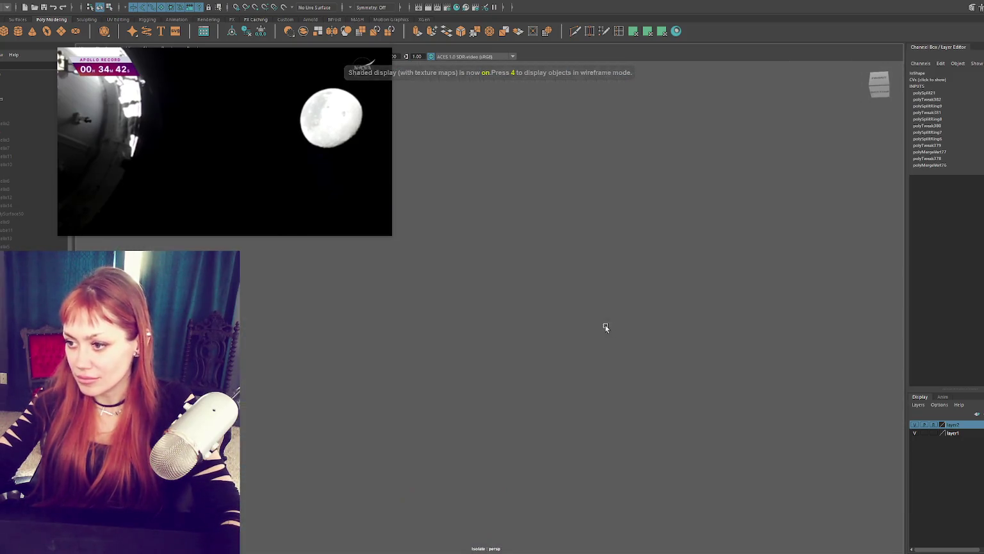
{"action": "key", "text": "f"}
Adjust the upper-lid vertex above the eyeball, checking its fit in wireframe and shaded views
{"action": "scroll", "coordinate": [512, 312], "scroll_direction": "down", "scroll_amount": 10}
{"action": "scroll", "coordinate": [635, 334], "scroll_direction": "up", "scroll_amount": 2}
{"action": "scroll", "coordinate": [558, 335], "scroll_direction": "up", "scroll_amount": 3}
{"action": "scroll", "coordinate": [484, 337], "scroll_direction": "up", "scroll_amount": 5}
{"action": "scroll", "coordinate": [484, 337], "scroll_direction": "up", "scroll_amount": 5}
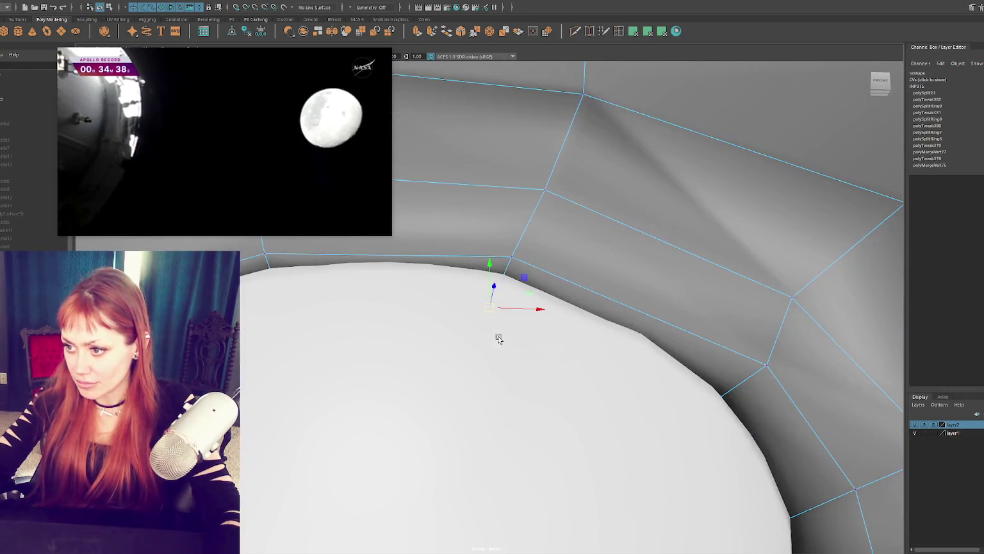
{"action": "scroll", "coordinate": [498, 345], "scroll_direction": "down", "scroll_amount": 2}
{"action": "scroll", "coordinate": [492, 358], "scroll_direction": "down", "scroll_amount": 2}
{"action": "scroll", "coordinate": [487, 314], "scroll_direction": "up", "scroll_amount": 1}
{"action": "key", "text": "4"}
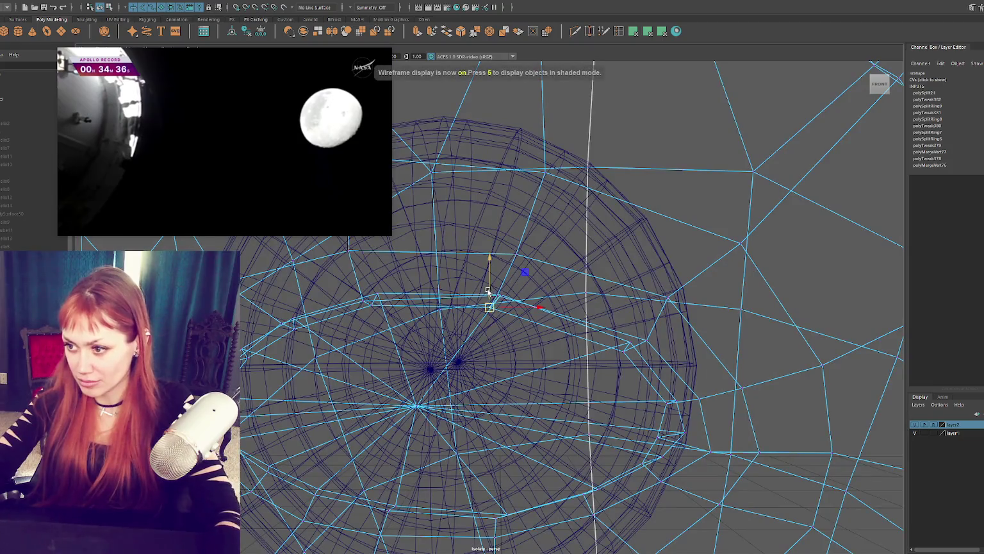
{"action": "left_click", "coordinate": [378, 295]}
{"action": "key", "text": "5"}
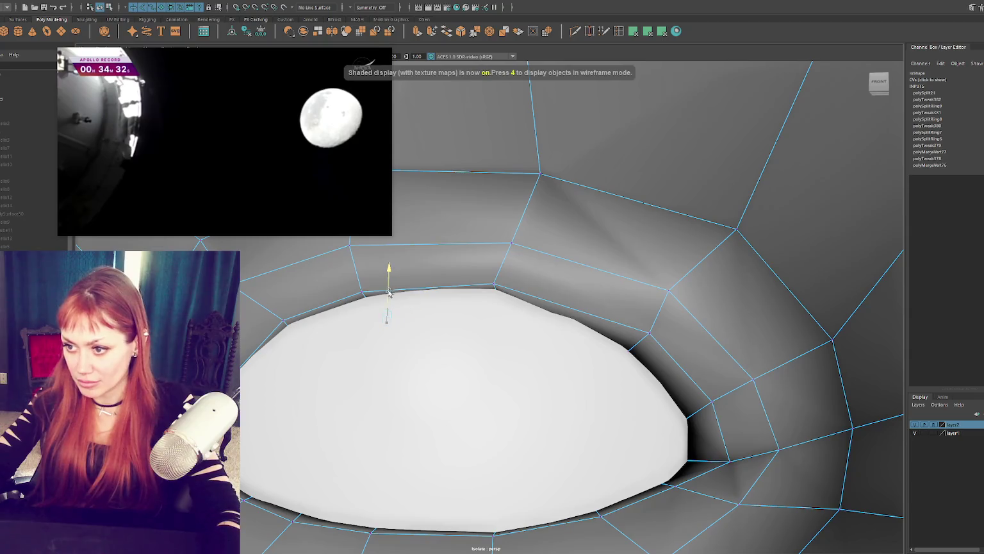
{"action": "mouse_move", "coordinate": [389, 292]}
{"action": "left_mouse_down", "text": "alt"}
{"action": "mouse_move", "coordinate": [473, 314]}
{"action": "mouse_move", "coordinate": [442, 339]}
{"action": "mouse_move", "coordinate": [410, 293]}
{"action": "mouse_move", "coordinate": [367, 312]}
{"action": "left_mouse_up", "text": "alt"}
{"action": "key", "text": "4"}
{"action": "key", "text": "5"}
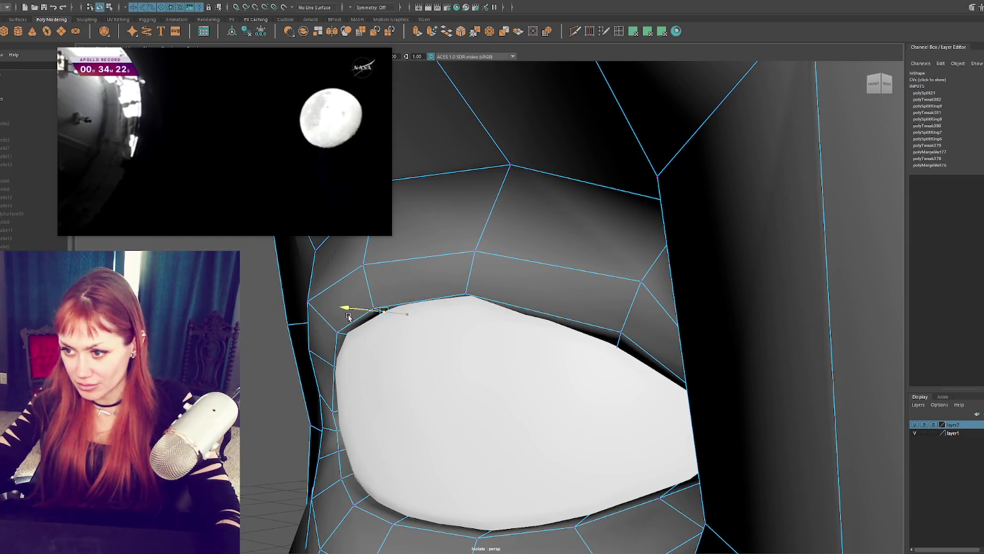
{"action": "key", "text": "F8"}
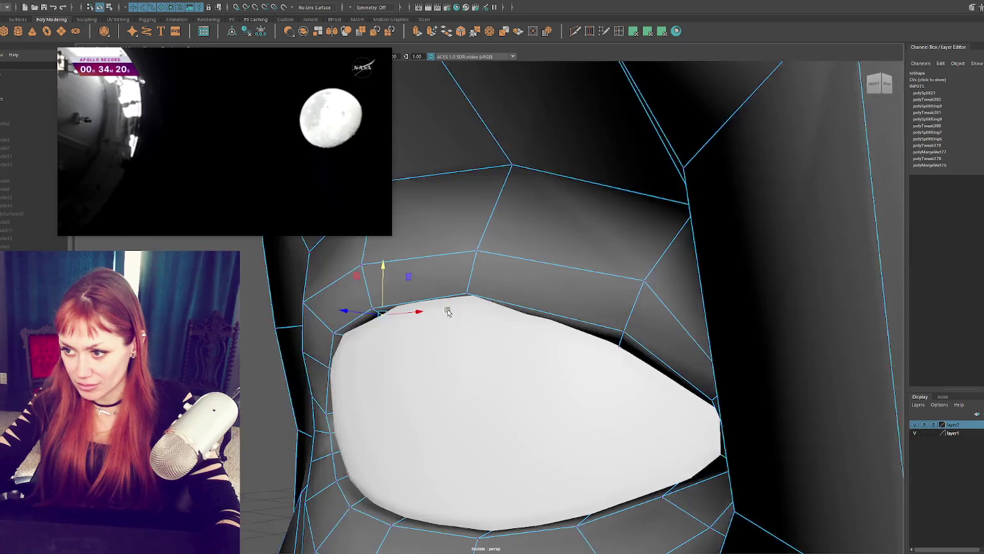
Check the eyeball's fit inside the socket in wireframe and shaded views, then reselect the head
{"action": "key", "text": "4"}
{"action": "key", "text": "f"}
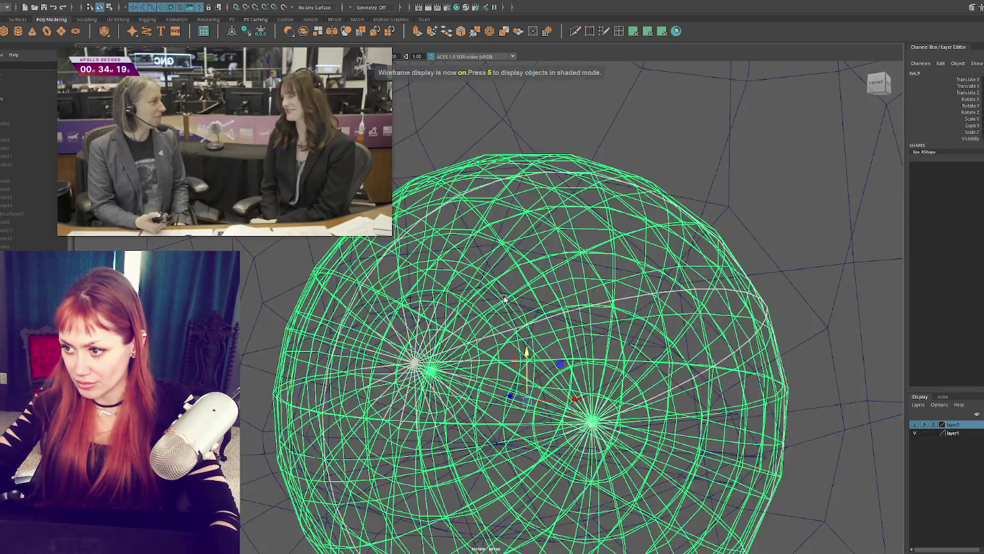
{"action": "key", "text": "5"}
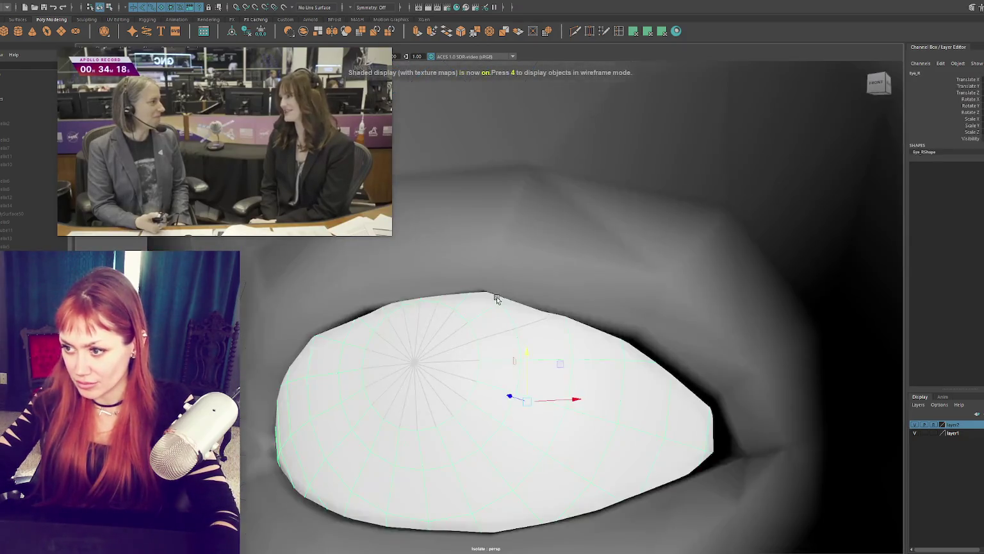
{"action": "key", "text": "4"}
{"action": "left_click", "coordinate": [507, 281]}
{"action": "key", "text": "5"}
{"action": "left_click", "coordinate": [506, 282]}
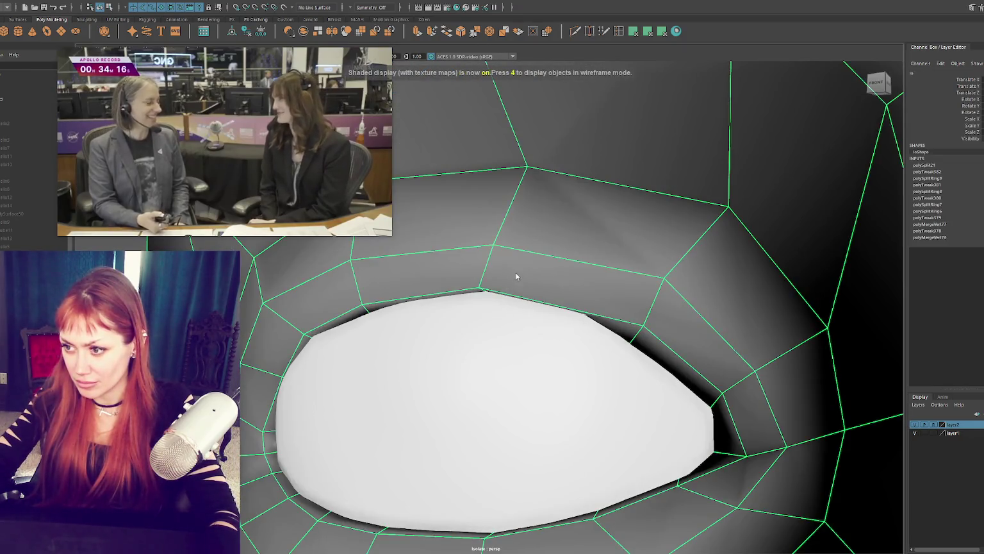
{"action": "key", "text": "4"}
{"action": "key", "text": "5"}
{"action": "key", "text": "6"}
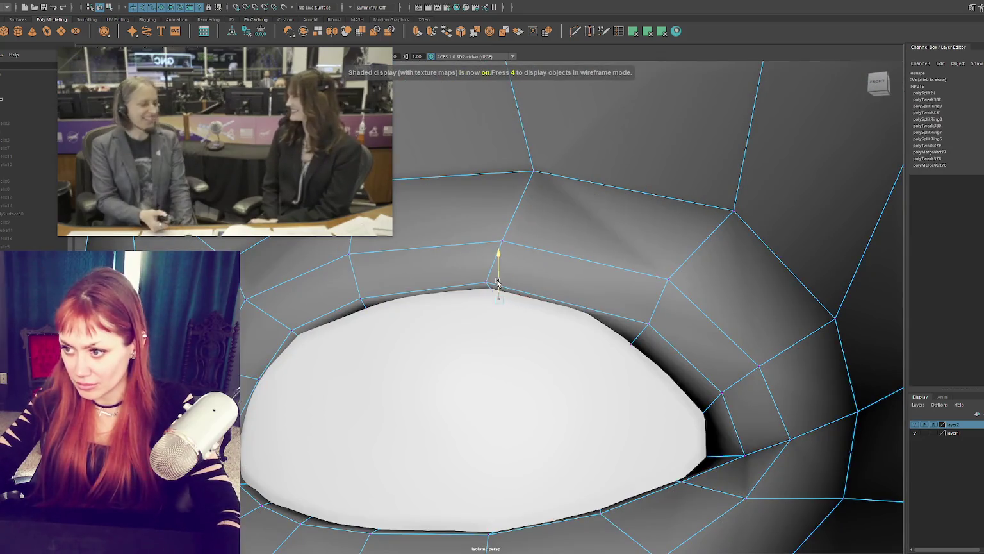
Pull the upper-lid vertices up over the eyeball, including the one near the outer corner
{"action": "mouse_move", "coordinate": [502, 282]}
{"action": "left_mouse_down", "text": "alt"}
{"action": "mouse_move", "coordinate": [513, 256]}
{"action": "mouse_move", "coordinate": [493, 247]}
{"action": "left_mouse_up", "text": "alt"}
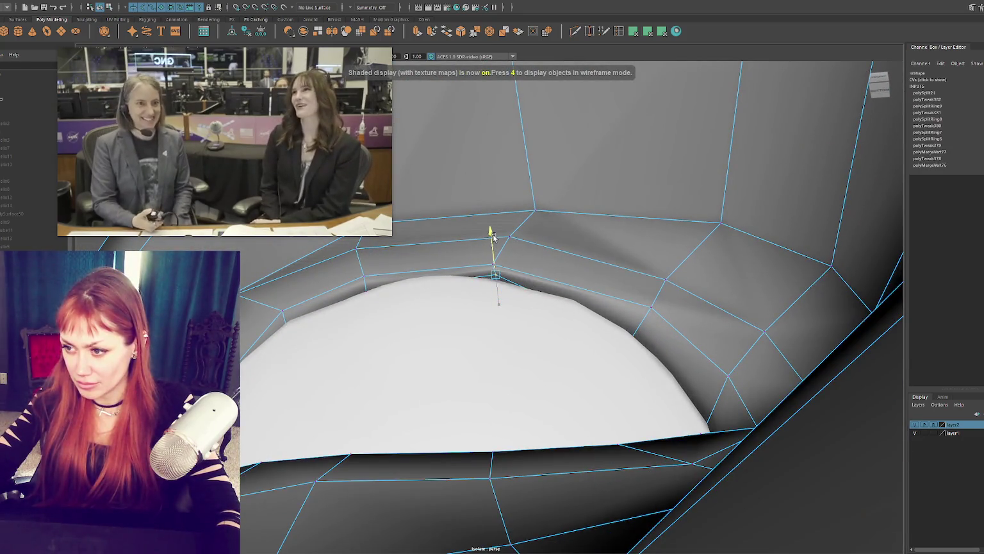
{"action": "key", "text": "4"}
{"action": "left_click", "coordinate": [636, 338]}
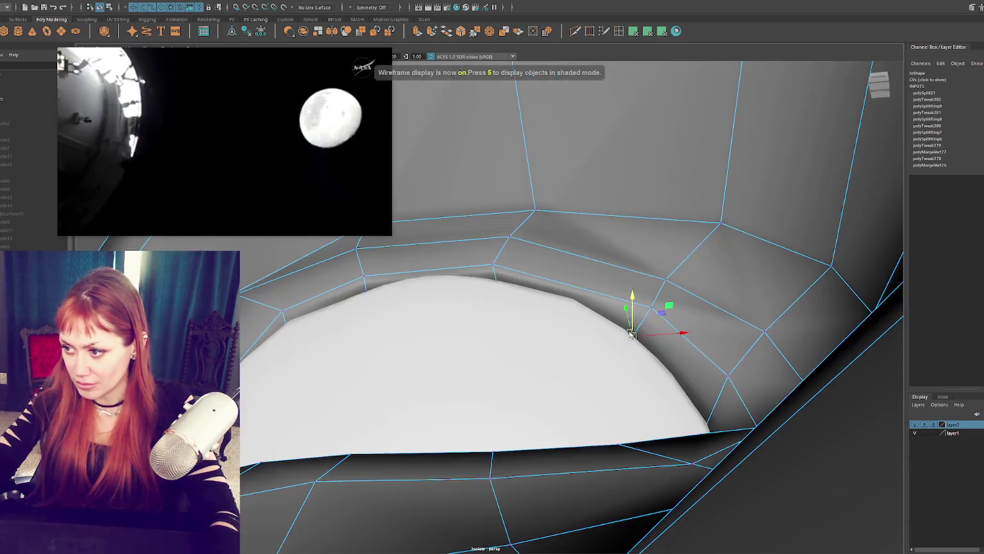
{"action": "key", "text": "6"}
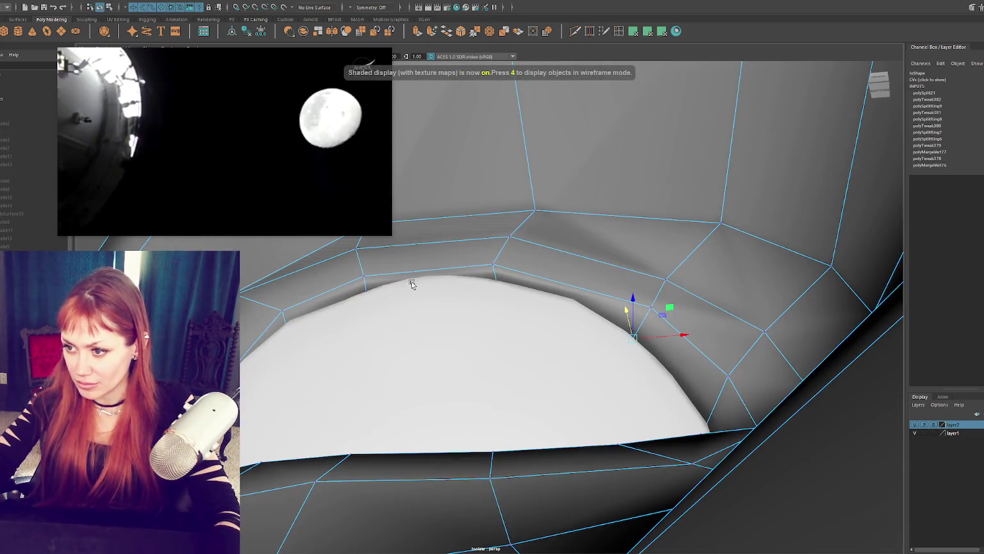
{"action": "key", "text": "4"}
{"action": "key", "text": "6"}
{"action": "left_click_drag", "start_coordinate": [363, 275], "coordinate": [370, 273]}
{"action": "left_click", "coordinate": [493, 265]}
{"action": "left_click_drag", "start_coordinate": [494, 264], "coordinate": [496, 255]}
Nudge the inner-corner lid vertices left so they hug the eyeball's edge
{"action": "key", "text": "F8"}
{"action": "right_click_drag", "start_coordinate": [282, 306], "coordinate": [280, 307]}
{"action": "left_click", "coordinate": [280, 306]}
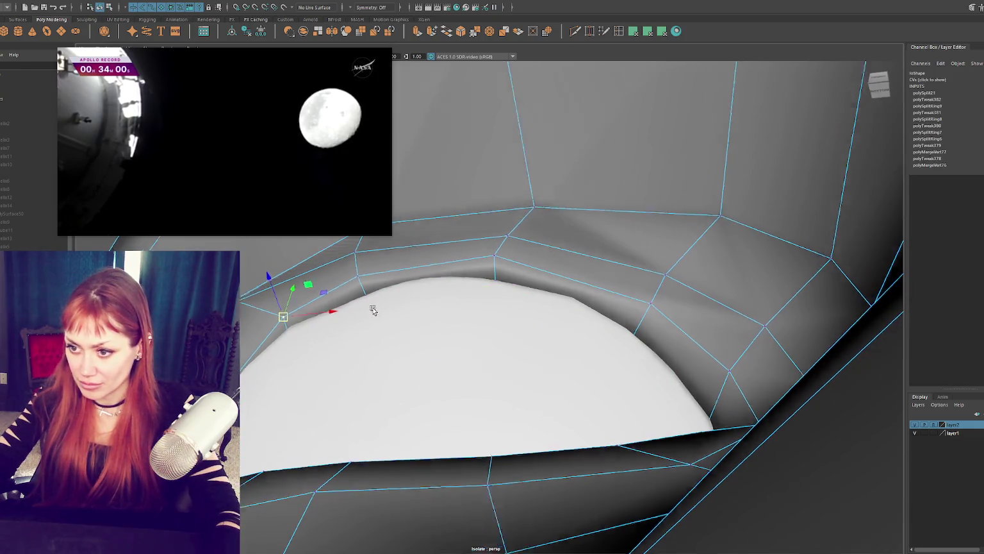
{"action": "left_click_drag", "start_coordinate": [280, 307], "coordinate": [335, 363], "text": "alt"}
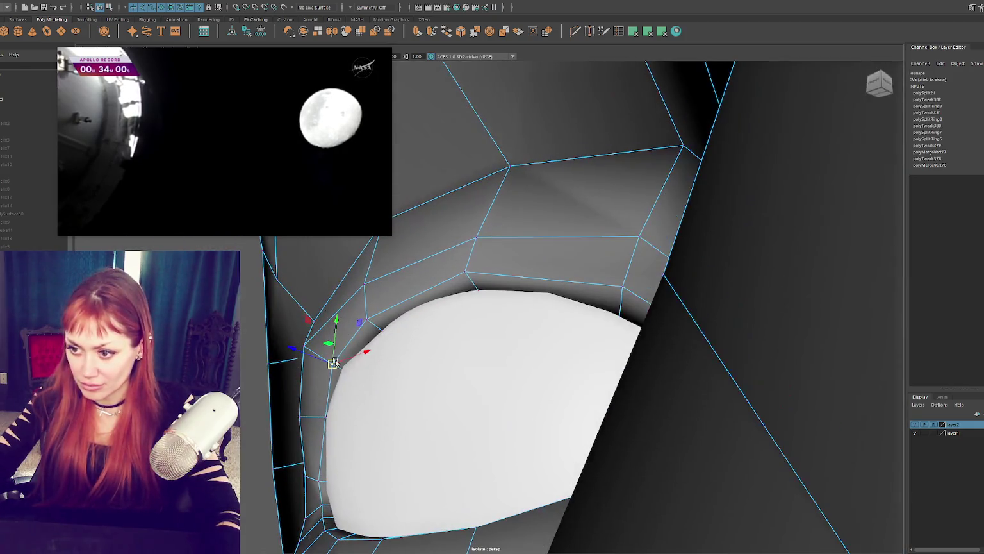
{"action": "left_click", "coordinate": [325, 417]}
{"action": "left_click_drag", "start_coordinate": [324, 417], "coordinate": [313, 419]}
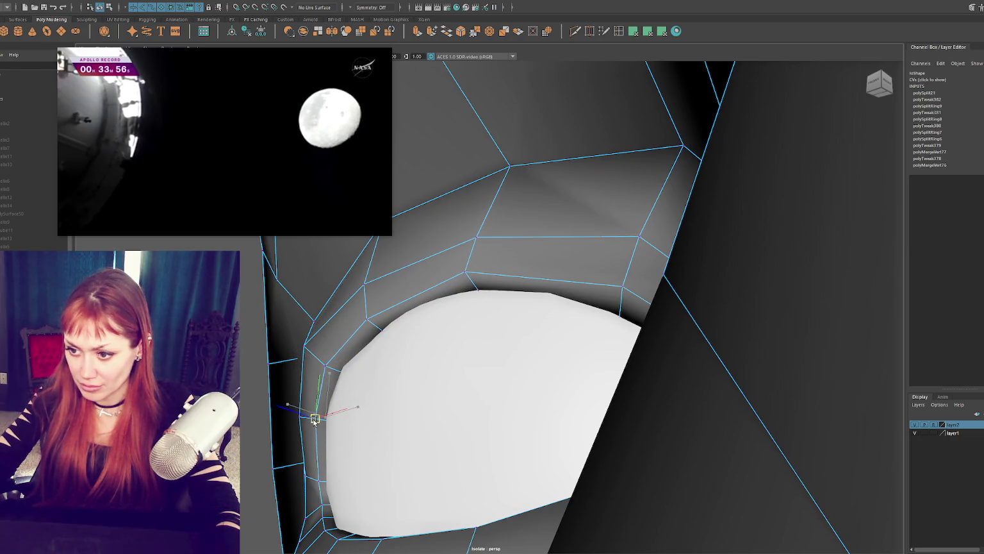
{"action": "left_click", "coordinate": [298, 346]}
{"action": "left_click_drag", "start_coordinate": [303, 346], "coordinate": [308, 344]}
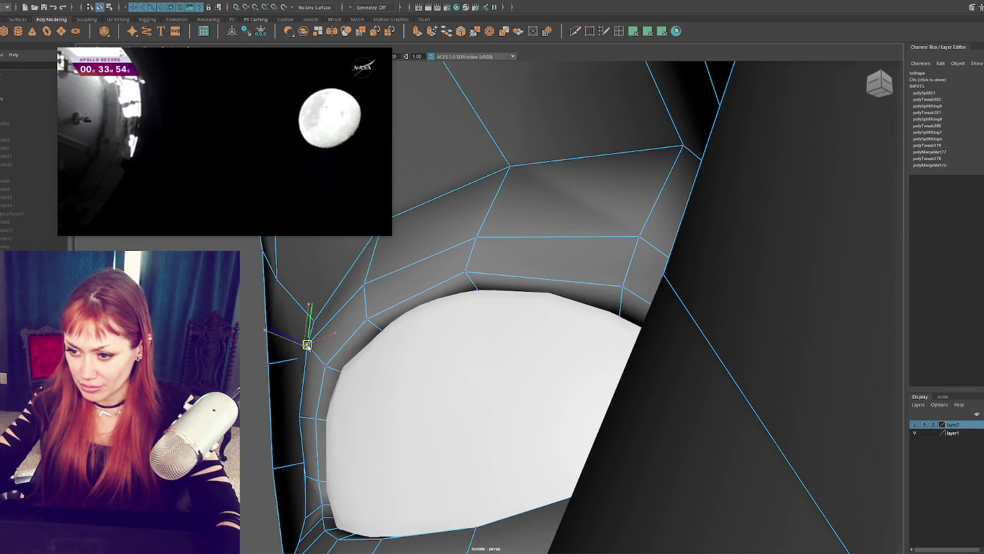
Orbit around the head, return to its vertices in wireframe, and select an upper-lid vertex
{"action": "left_click", "coordinate": [323, 508]}
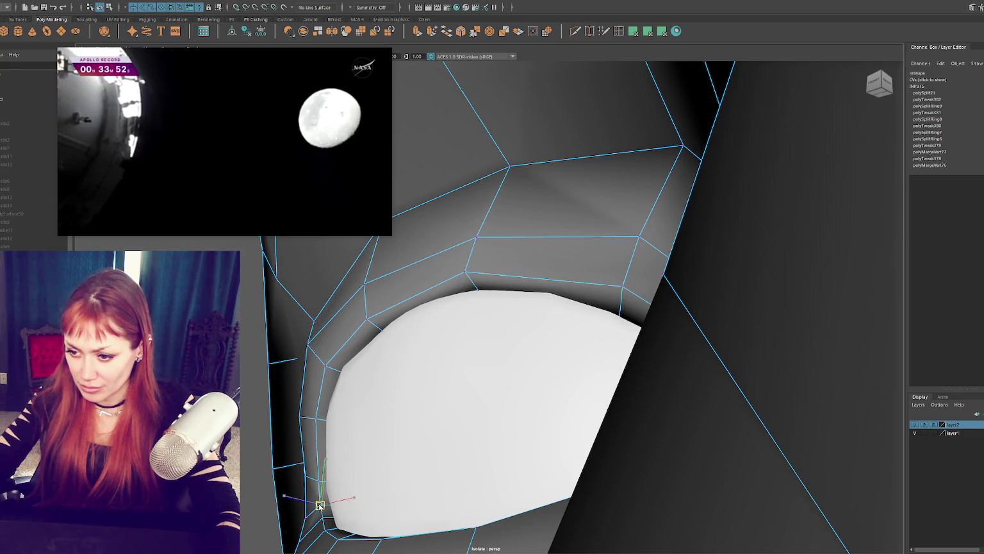
{"action": "mouse_move", "coordinate": [320, 506]}
{"action": "left_mouse_down", "text": "alt"}
{"action": "mouse_move", "coordinate": [414, 488]}
{"action": "mouse_move", "coordinate": [430, 501]}
{"action": "mouse_move", "coordinate": [390, 495]}
{"action": "left_mouse_up", "text": "alt"}
{"action": "left_click_drag", "start_coordinate": [297, 350], "coordinate": [303, 329], "text": "alt"}
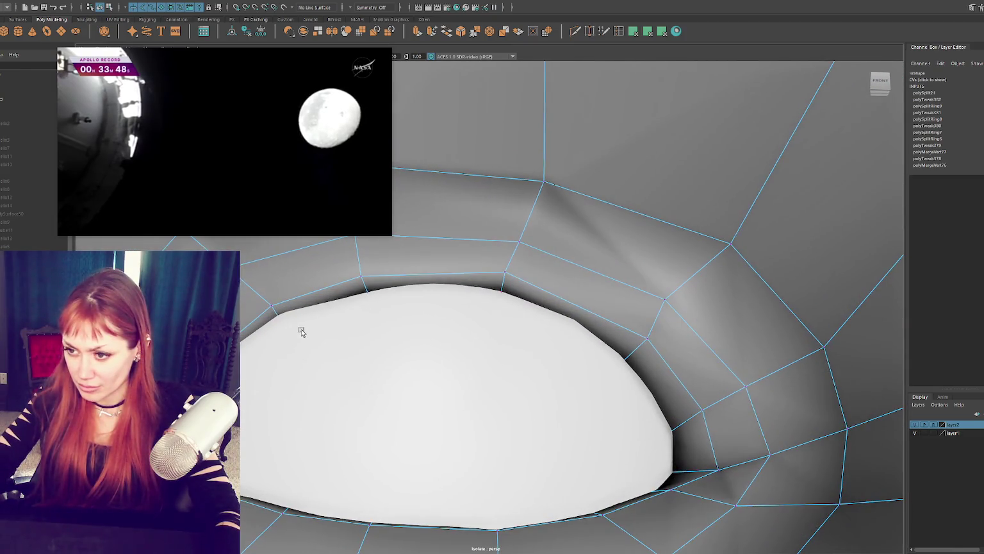
{"action": "left_click", "coordinate": [367, 291]}
{"action": "left_click", "coordinate": [388, 271]}
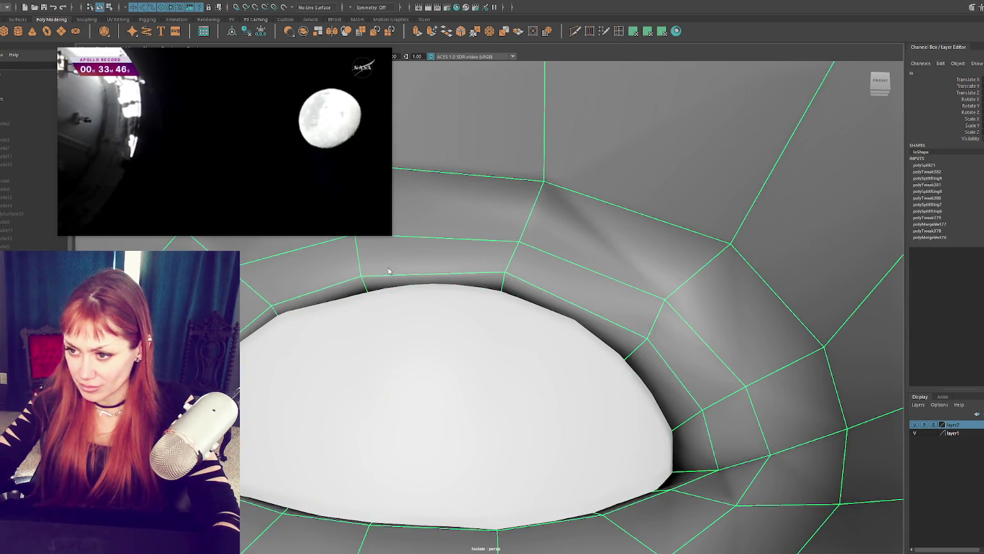
{"action": "key", "text": "F9"}
{"action": "key", "text": "4"}
{"action": "left_click", "coordinate": [369, 279]}
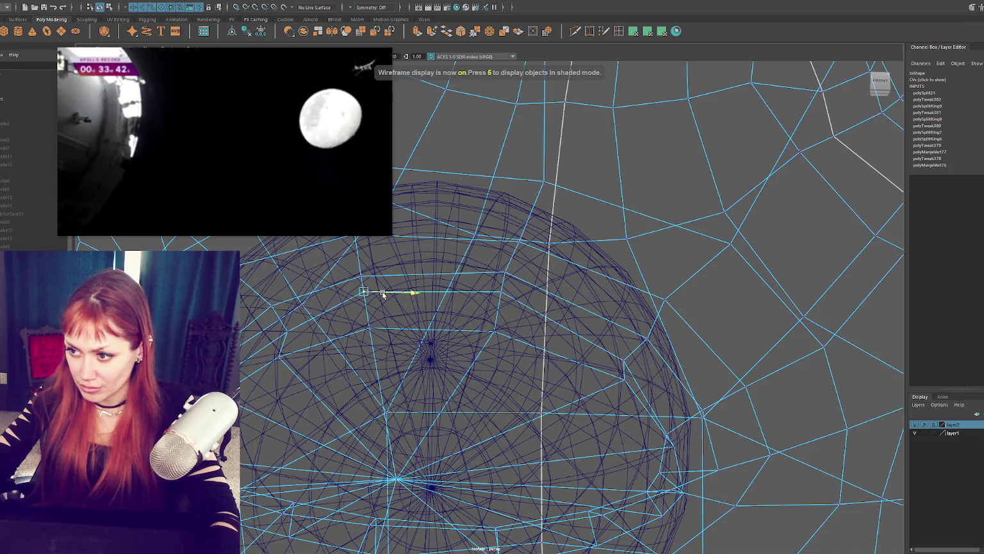
{"action": "left_click", "coordinate": [287, 330]}
{"action": "key", "text": "5"}
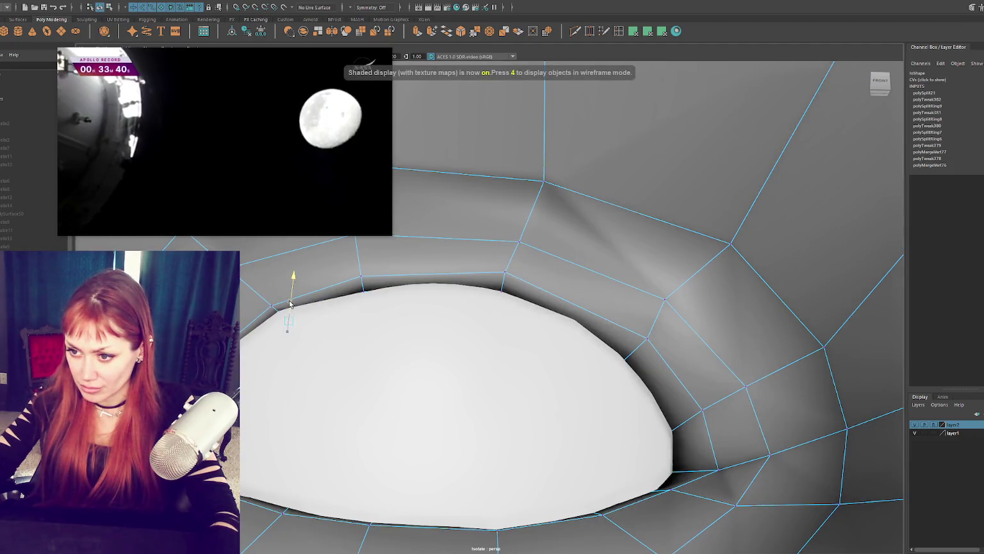
{"action": "scroll", "coordinate": [351, 307], "scroll_direction": "down", "scroll_amount": 3}
{"action": "scroll", "coordinate": [440, 318], "scroll_direction": "down", "scroll_amount": 1}
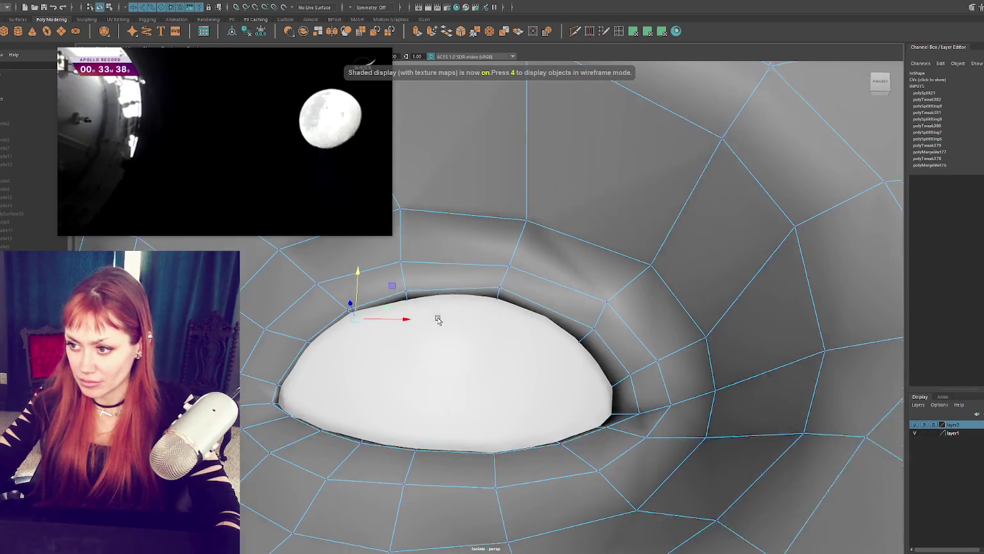
{"action": "scroll", "coordinate": [443, 327], "scroll_direction": "down", "scroll_amount": 2}
{"action": "scroll", "coordinate": [443, 327], "scroll_direction": "down", "scroll_amount": 1}
{"action": "scroll", "coordinate": [445, 324], "scroll_direction": "down", "scroll_amount": 2}
{"action": "scroll", "coordinate": [449, 320], "scroll_direction": "down", "scroll_amount": 1}
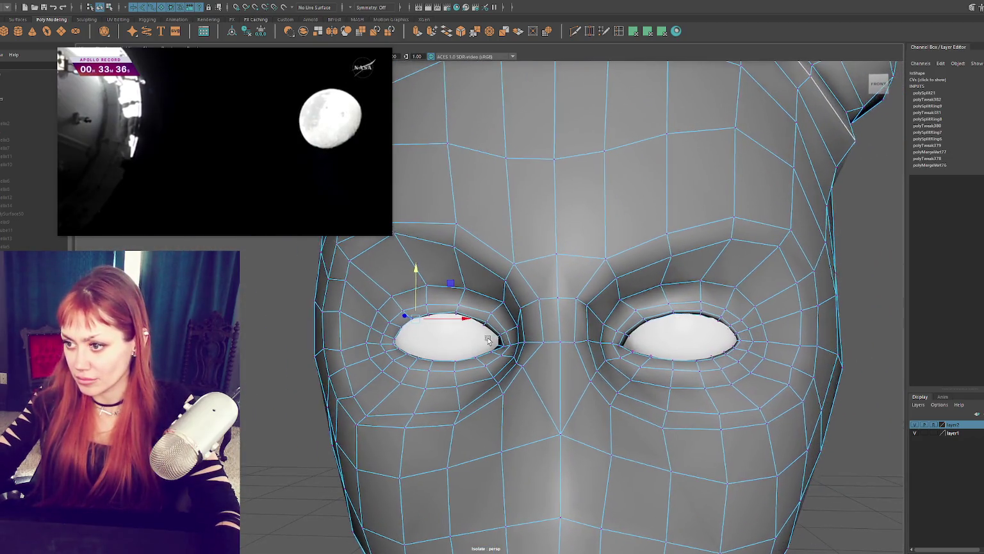
{"action": "scroll", "coordinate": [452, 315], "scroll_direction": "down", "scroll_amount": 1}
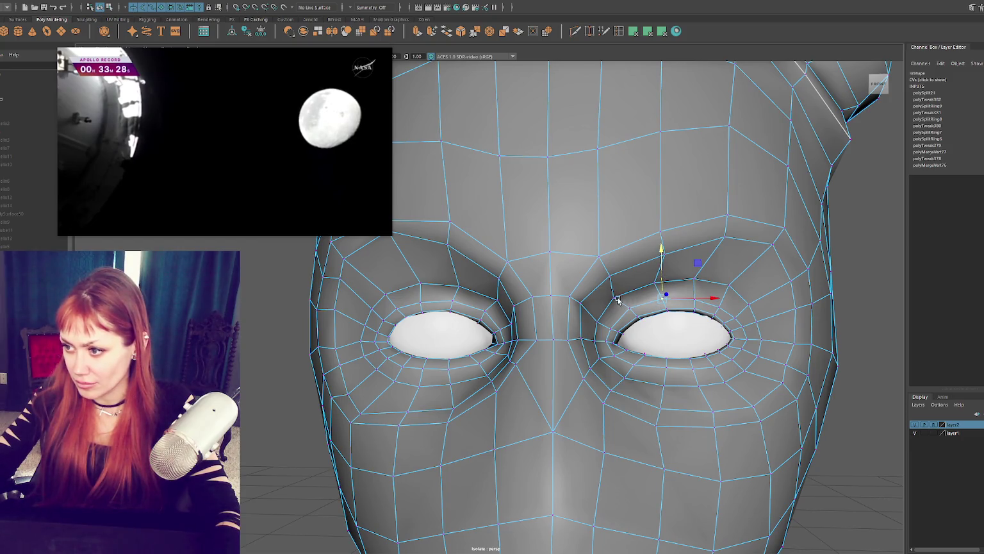
{"action": "key", "text": "F8"}
{"action": "key", "text": "F8"}
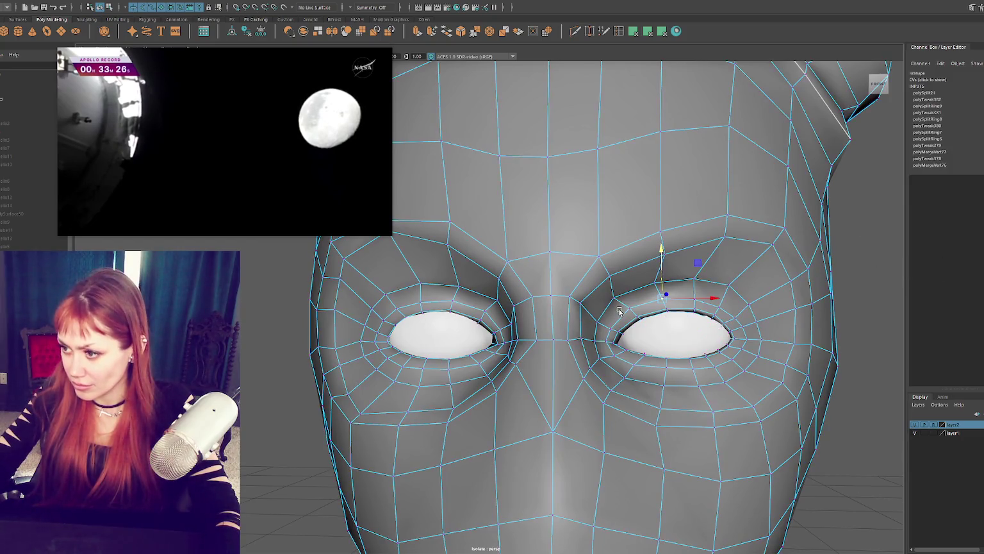
{"action": "left_click", "coordinate": [615, 299]}
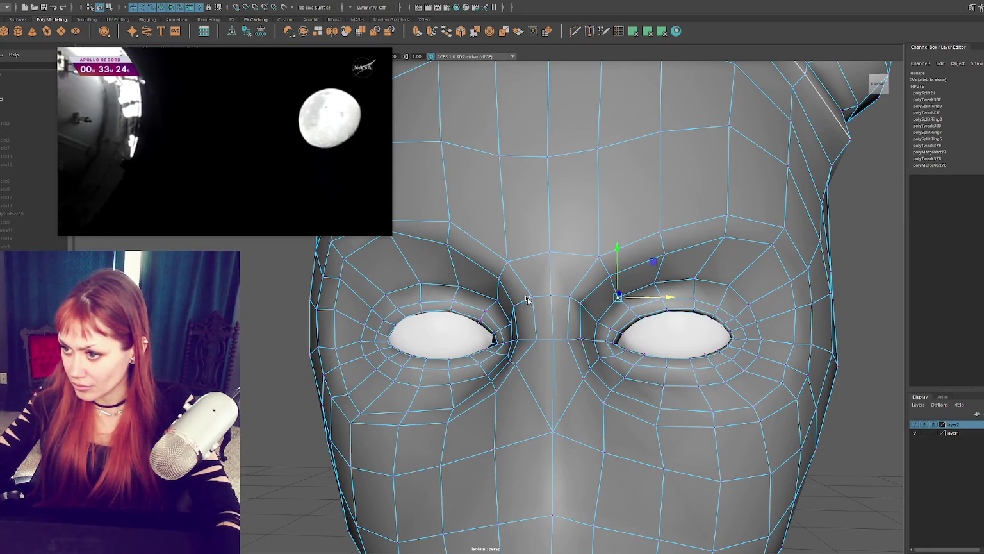
{"action": "left_click", "coordinate": [499, 301]}
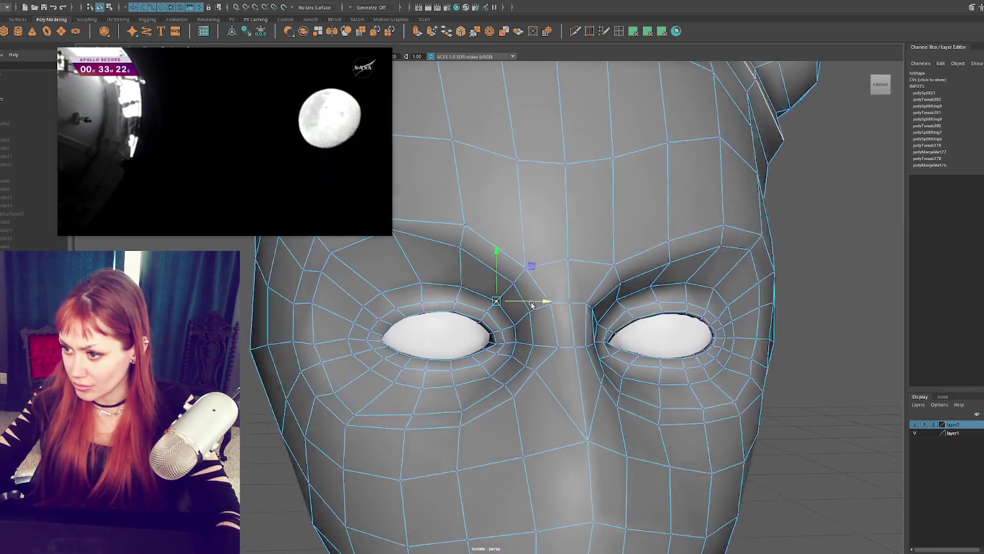